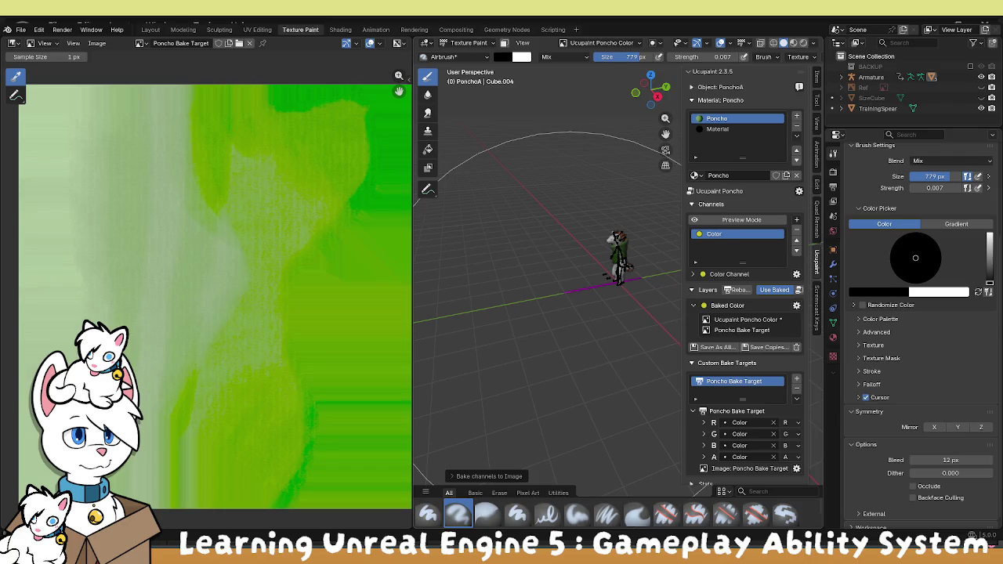
# Switch from Blender's Texture Paint workspace to the Unreal Engine 5 Yeen mesh editor
pyautogui.hotkey('alt', 'Tab')
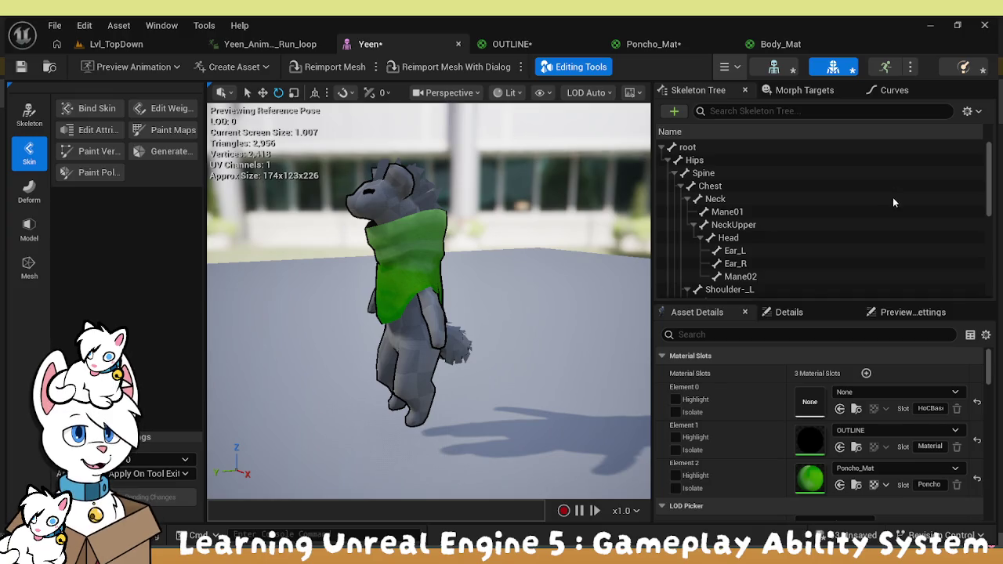
# Assign Body_Mat to material slot Element 0, save the Yeen mesh, and view the Run_loop animation
pyautogui.moveTo(439, 314); pyautogui.dragTo(572, 325)
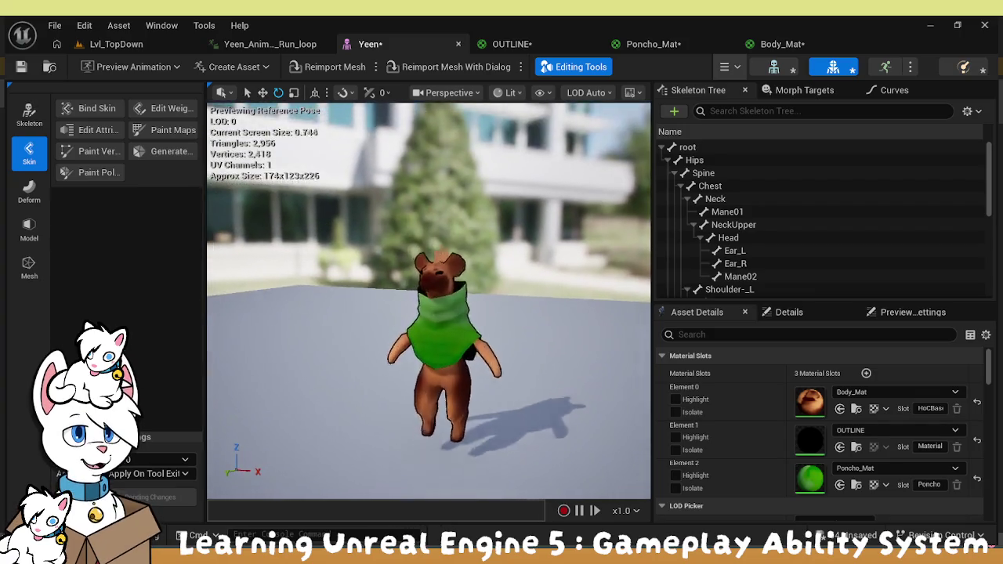
pyautogui.scroll(3, 429, 301)
pyautogui.click(21, 67)
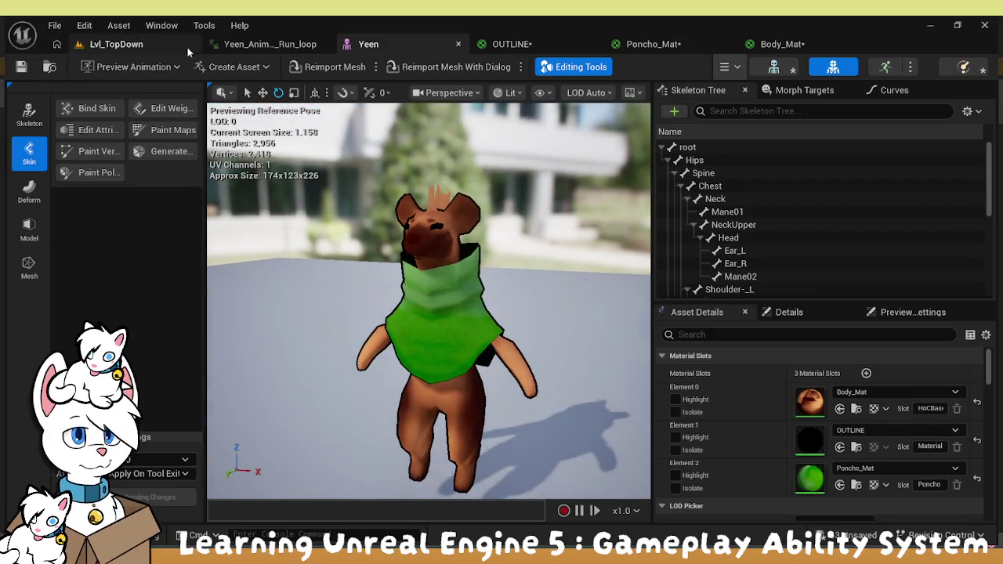
pyautogui.click(235, 45)
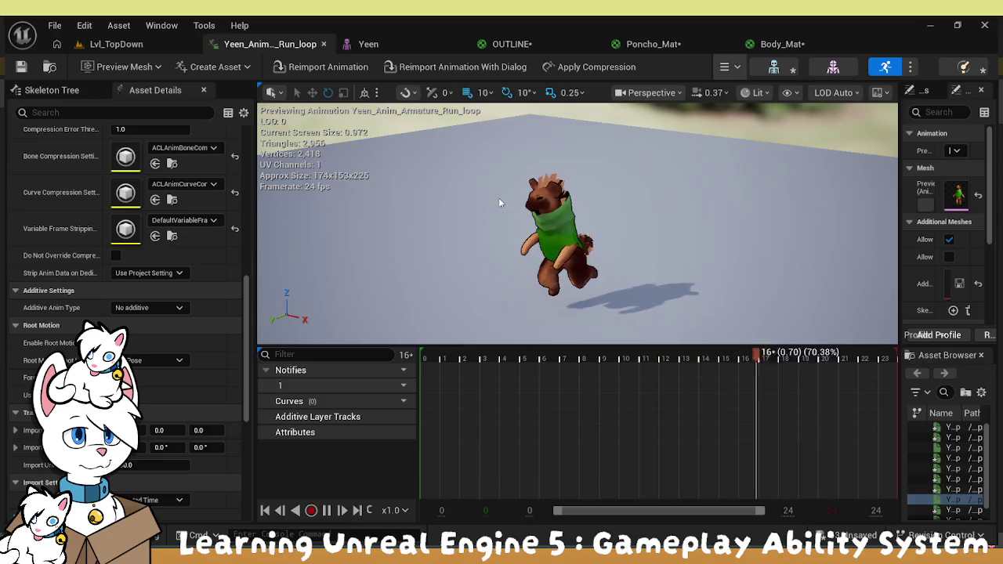
pyautogui.scroll(-5, 497, 202)
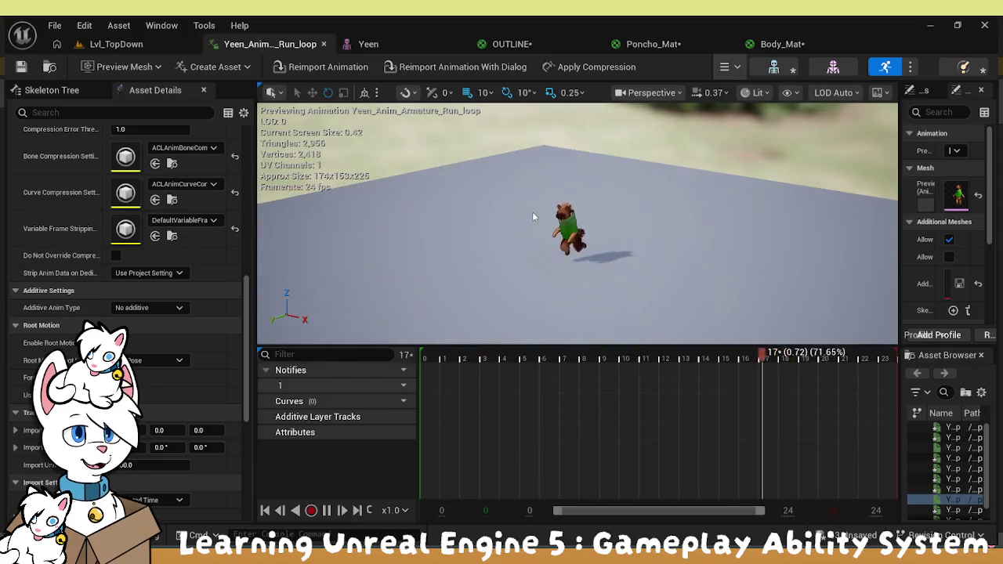
pyautogui.scroll(5, 533, 216)
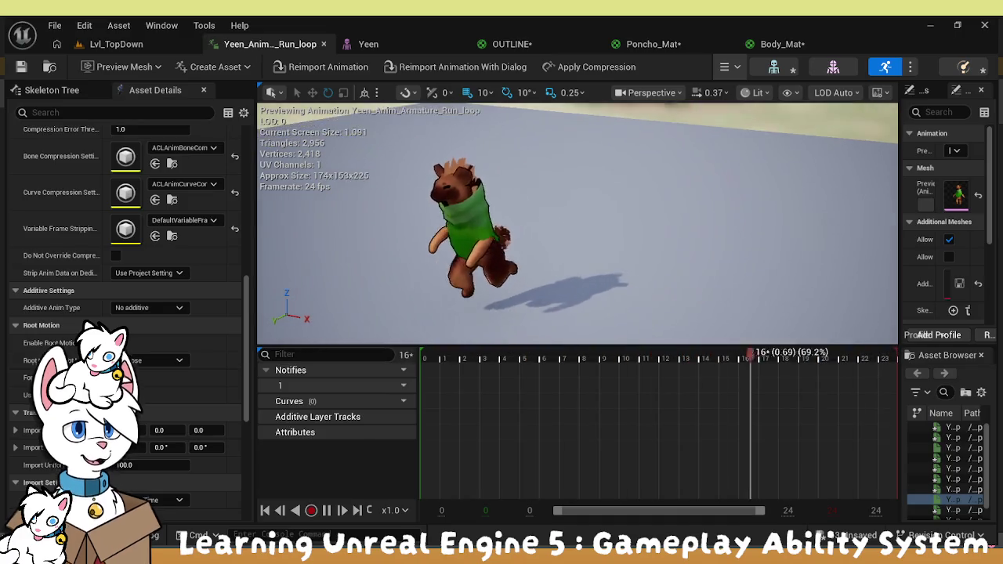
pyautogui.moveTo(533, 217); pyautogui.dragTo(615, 217)
pyautogui.scroll(8, 577, 224)
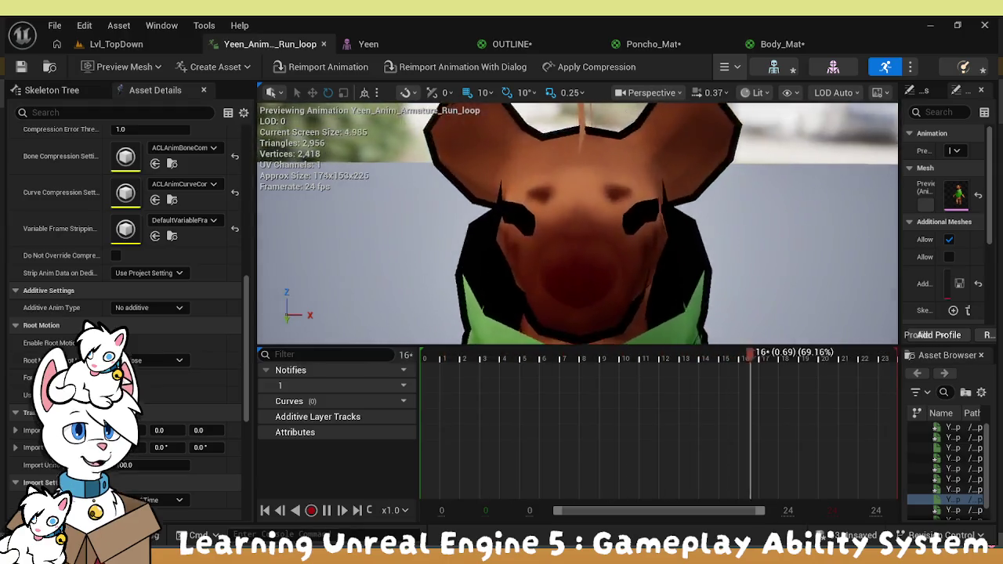
pyautogui.moveTo(577, 225)
pyautogui.mouseDown()
pyautogui.moveTo(577, 287)
pyautogui.moveTo(541, 342)
pyautogui.mouseUp()
pyautogui.click(130, 46)
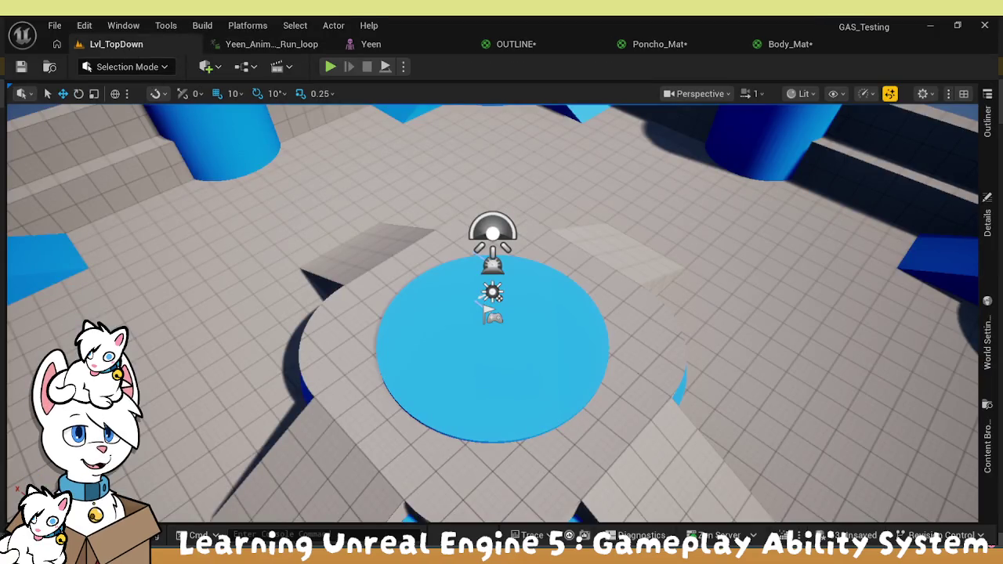
# Show the YeenStuff folder in the Content Drawer and pick the skeleton for a new asset
pyautogui.click(47, 535)
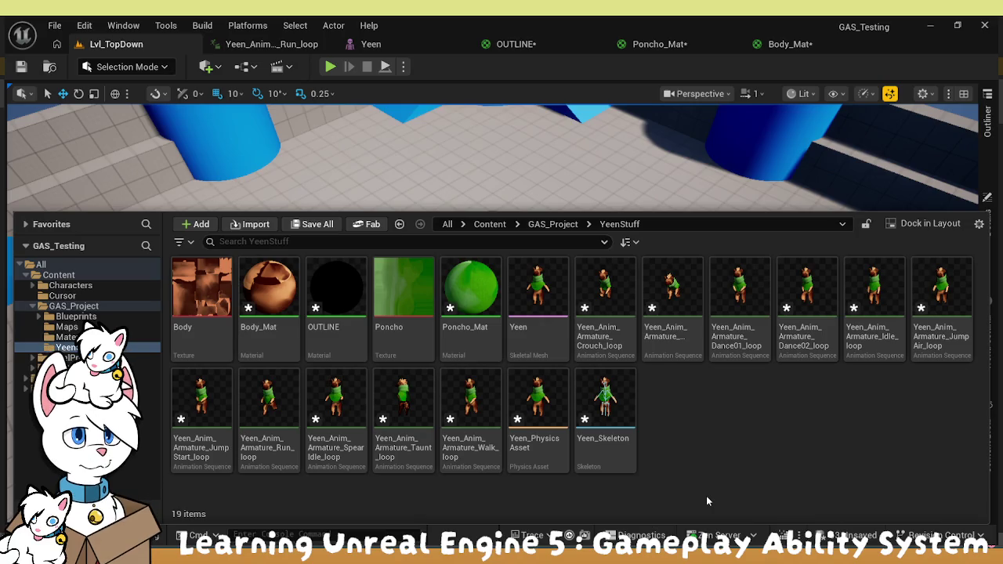
pyautogui.click(612, 394)
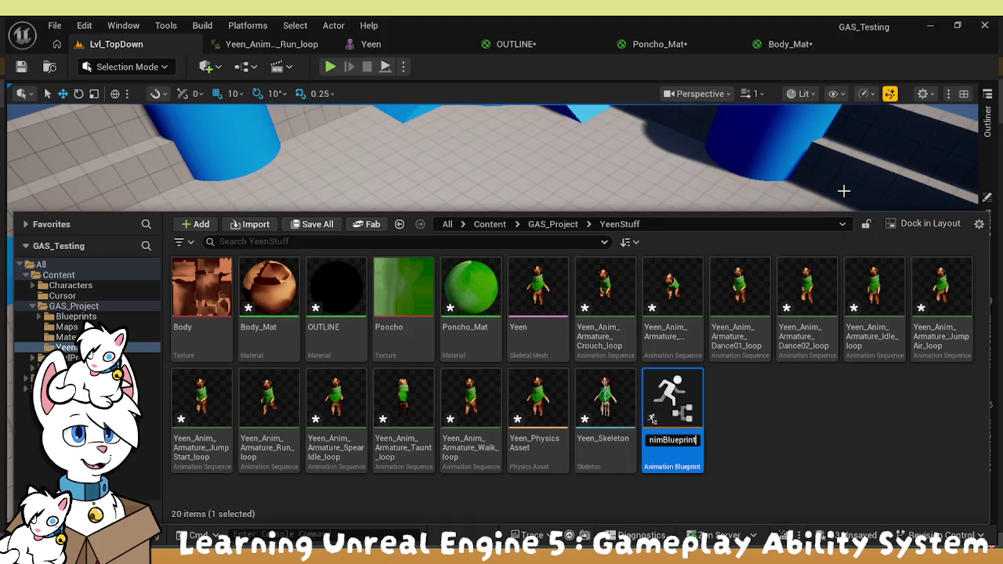
# Name the new Animation Blueprint Yeen_Anim, then open the Taunt_loop animation
pyautogui.write('Yeen_S')
pyautogui.press('BackSpace')
pyautogui.write('Anim')
pyautogui.press('Return')
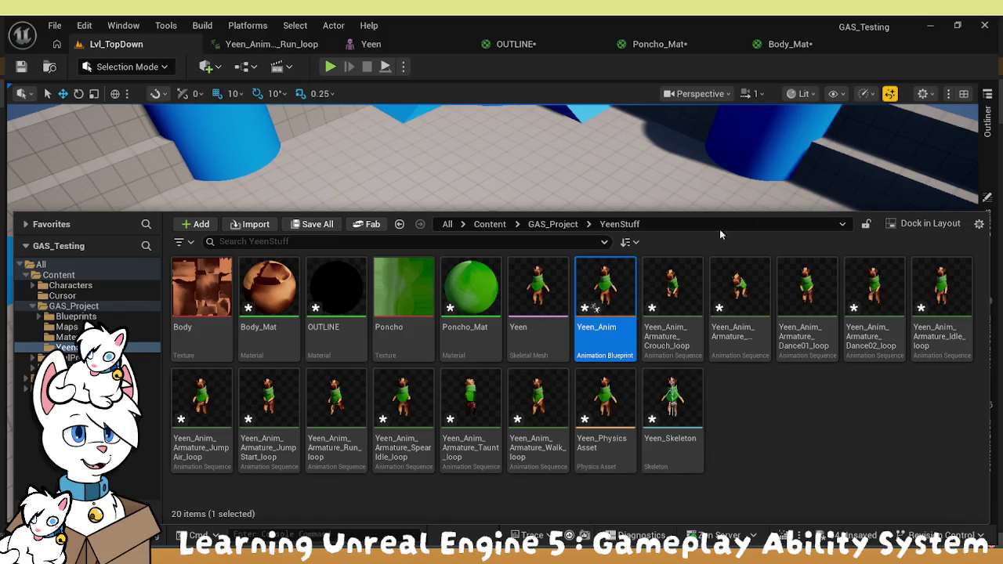
pyautogui.click(769, 433)
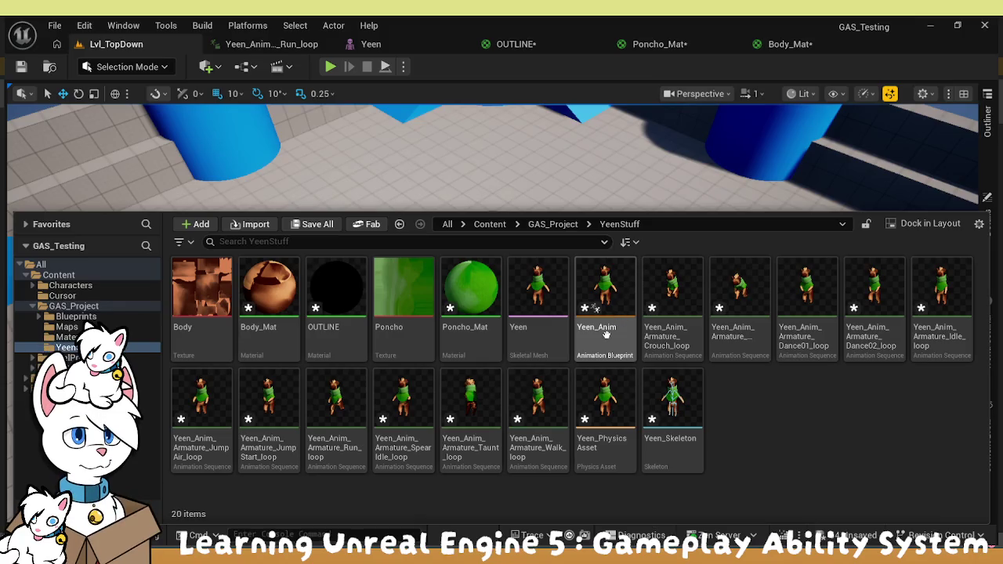
pyautogui.click(480, 402)
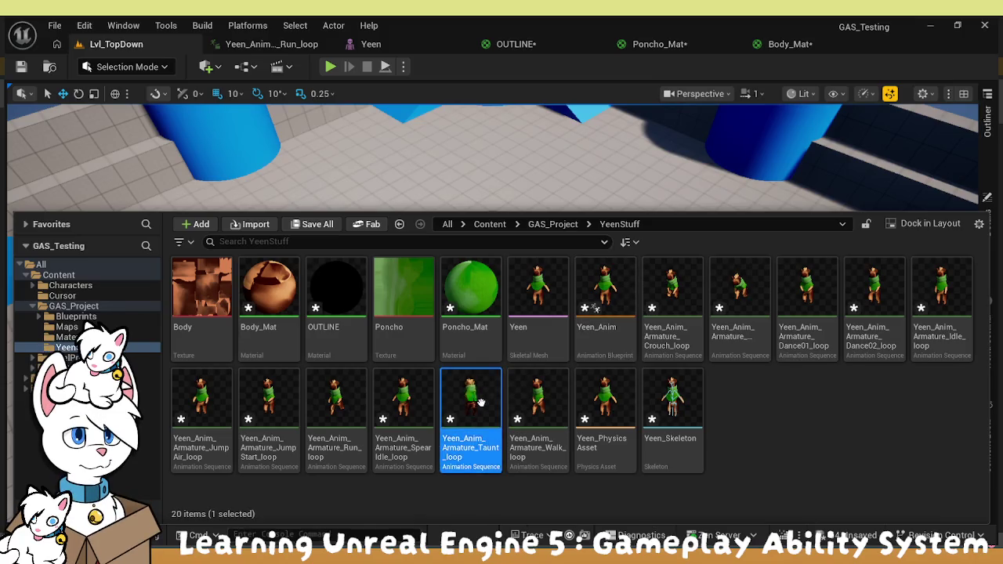
pyautogui.doubleClick(480, 402)
# Zoom and orbit the preview to watch Yeen perform the Taunt_loop animation
pyautogui.scroll(-6, 627, 272)
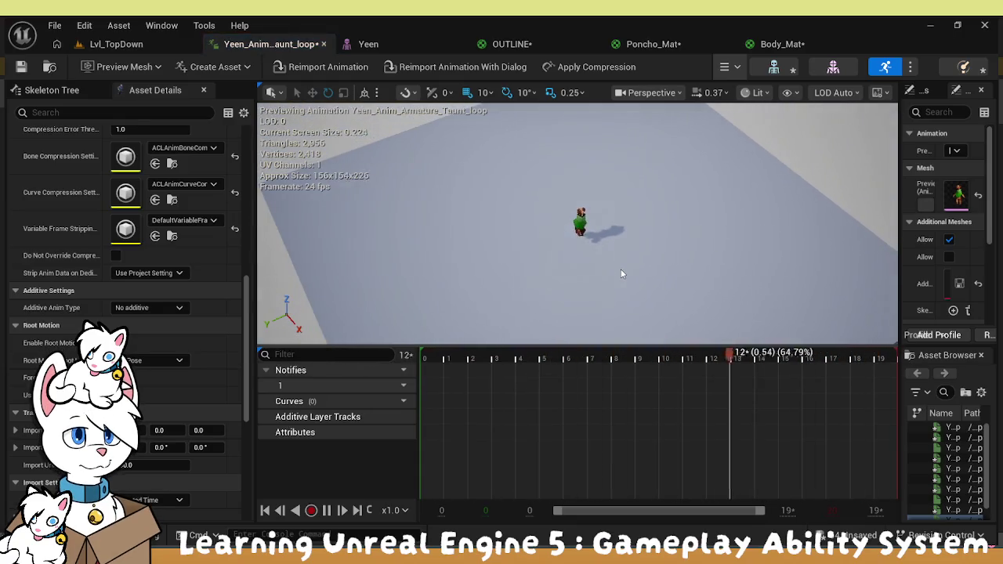
pyautogui.scroll(3, 624, 264)
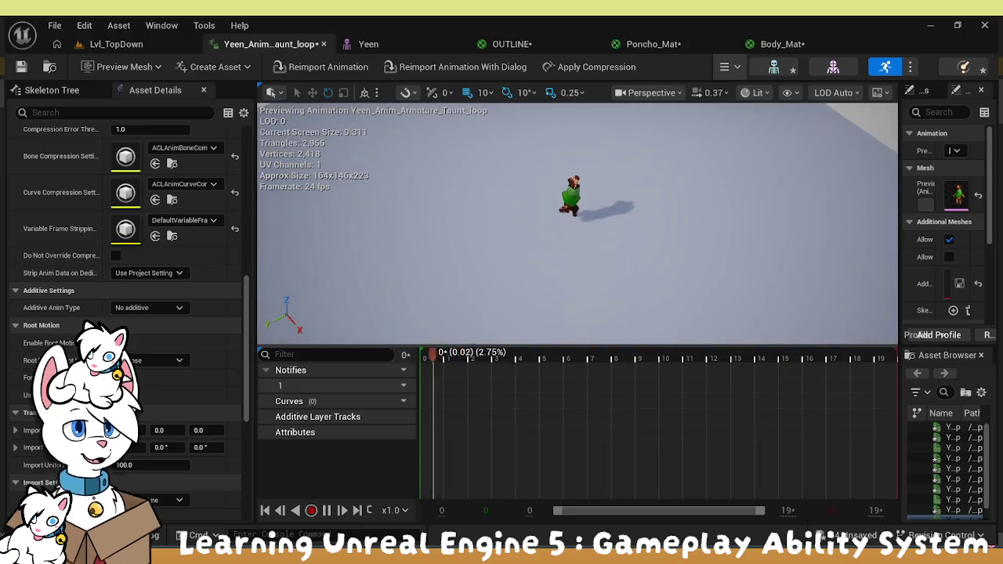
pyautogui.scroll(2, 624, 264)
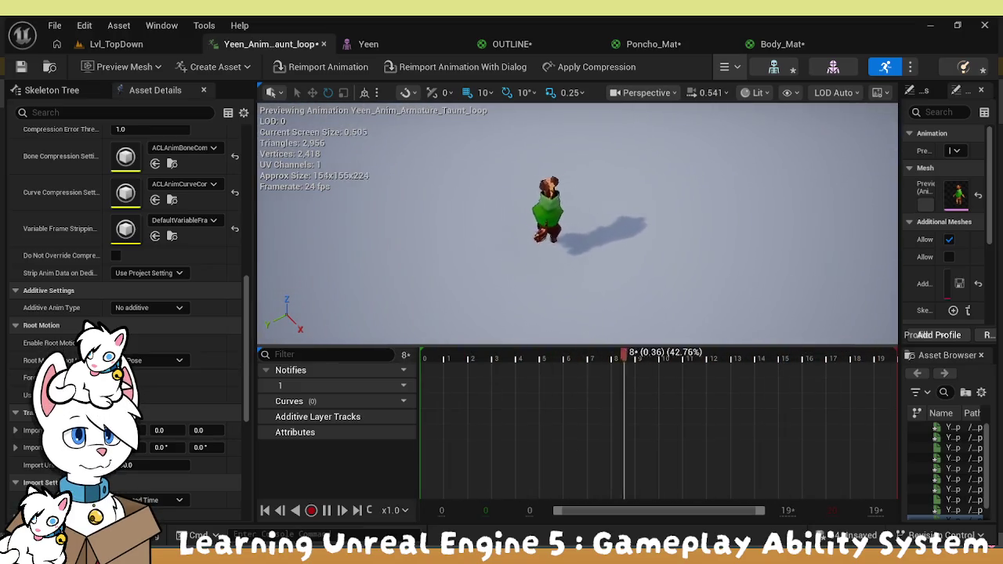
pyautogui.scroll(5, 624, 264)
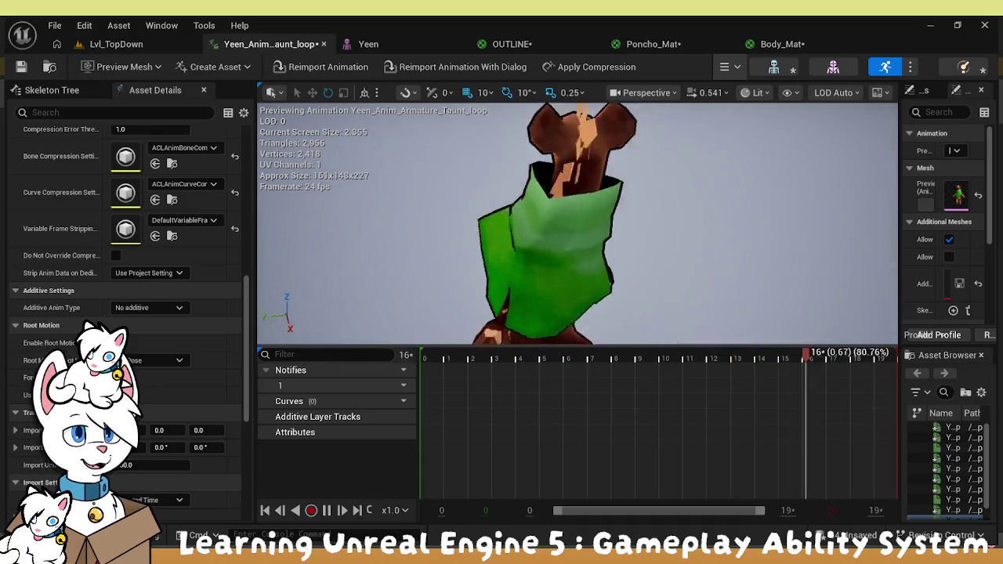
pyautogui.moveTo(624, 265)
pyautogui.mouseDown()
pyautogui.moveTo(604, 251)
pyautogui.moveTo(541, 265)
pyautogui.moveTo(588, 259)
pyautogui.moveTo(551, 250)
pyautogui.moveTo(620, 260)
pyautogui.mouseUp()
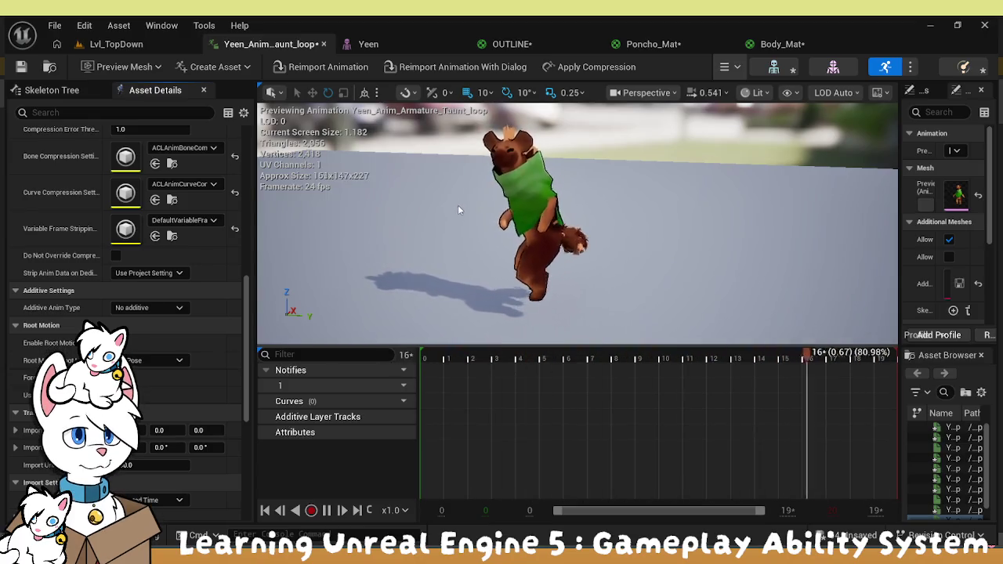
pyautogui.moveTo(456, 208)
pyautogui.mouseDown()
pyautogui.moveTo(377, 196)
pyautogui.moveTo(471, 141)
pyautogui.moveTo(572, 192)
pyautogui.moveTo(541, 189)
pyautogui.mouseUp()
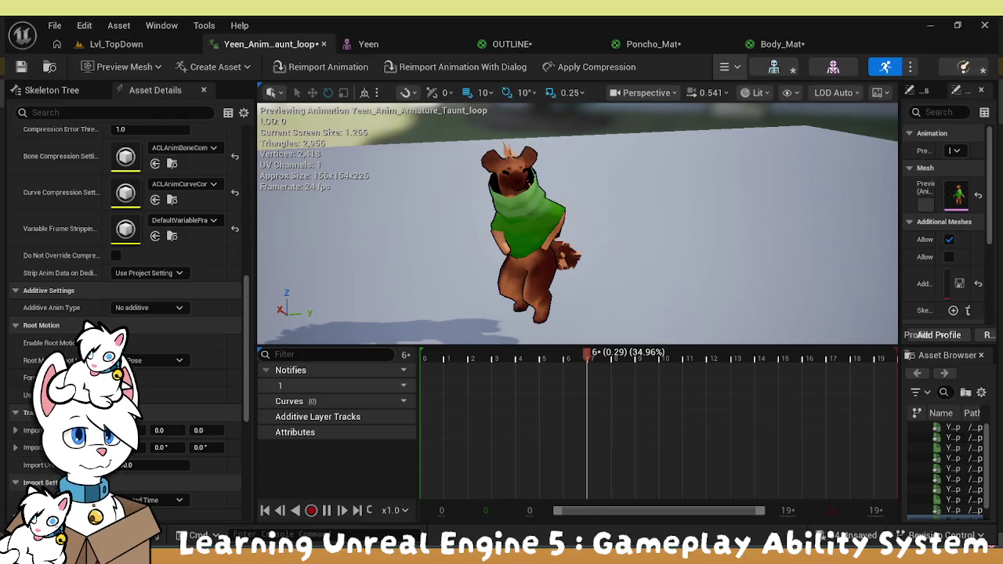
# Save the OUTLINE material and close the OUTLINE, Poncho_Mat and Body_Mat editors
pyautogui.click(368, 44)
pyautogui.click(573, 44)
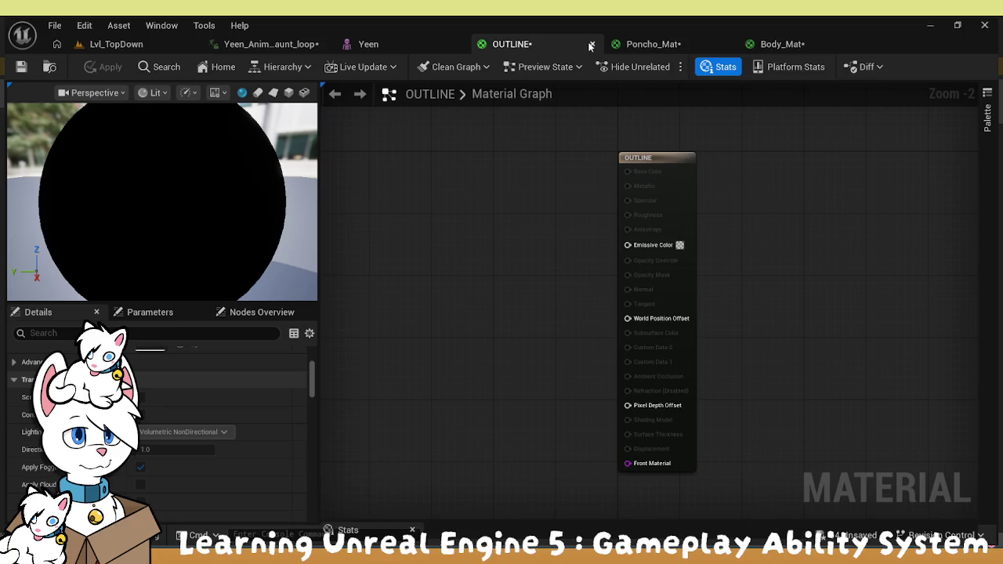
pyautogui.hotkey('ctrl', 's')
pyautogui.click(593, 44)
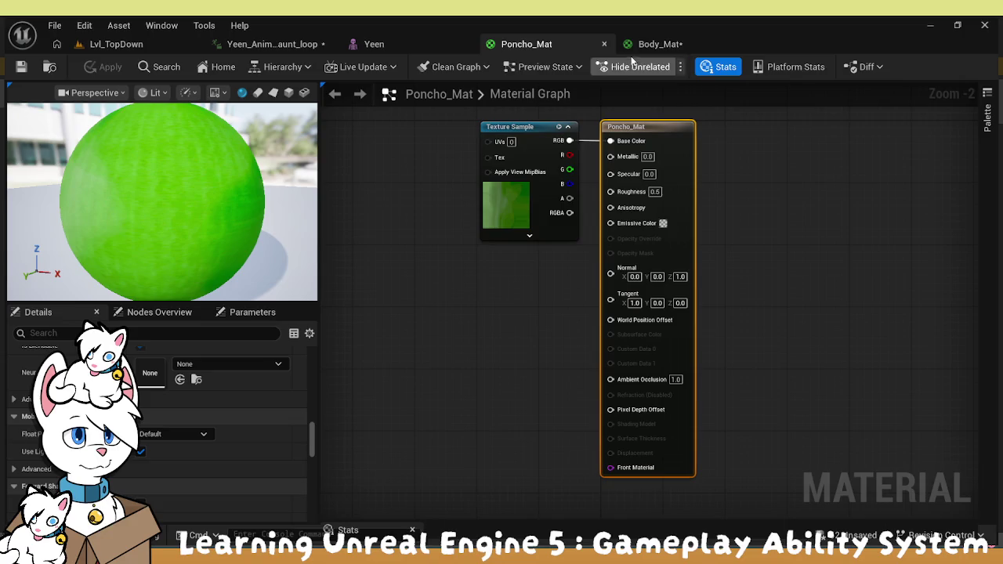
pyautogui.click(604, 44)
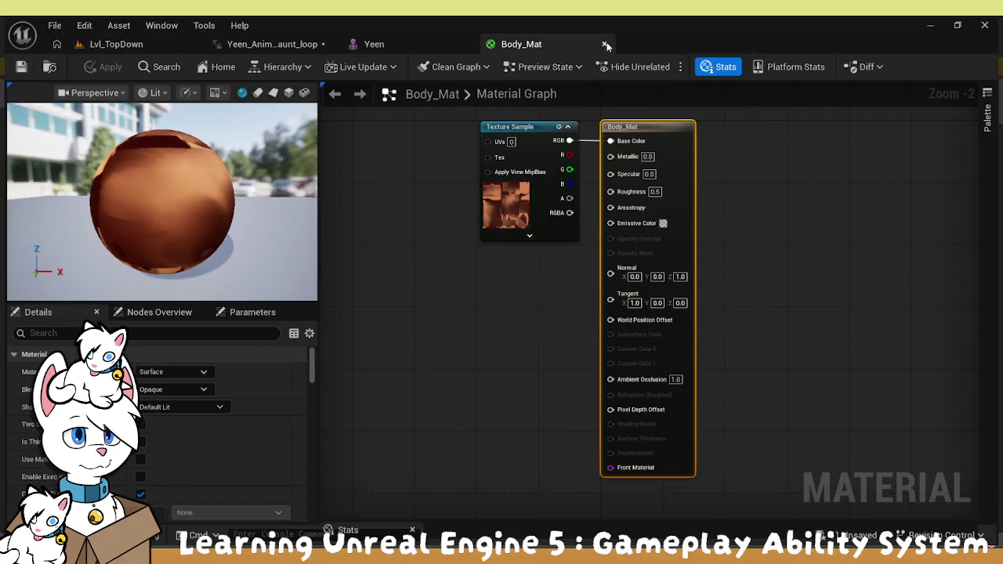
pyautogui.click(605, 44)
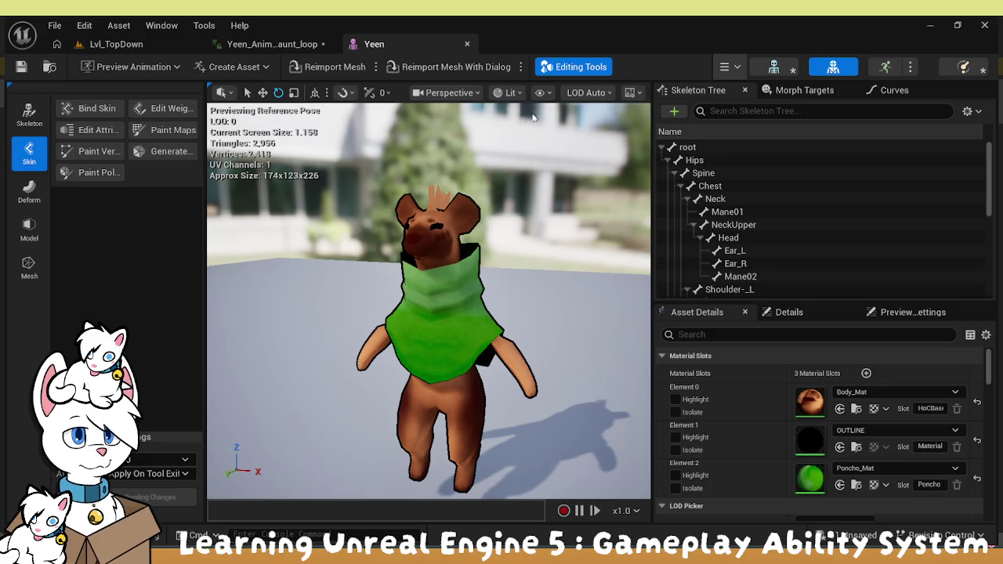
# Select the character mesh in the preview and return to the Lvl_TopDown level
pyautogui.moveTo(431, 245)
pyautogui.mouseDown()
pyautogui.moveTo(424, 236)
pyautogui.moveTo(400, 242)
pyautogui.moveTo(432, 245)
pyautogui.mouseUp()
pyautogui.click(431, 245)
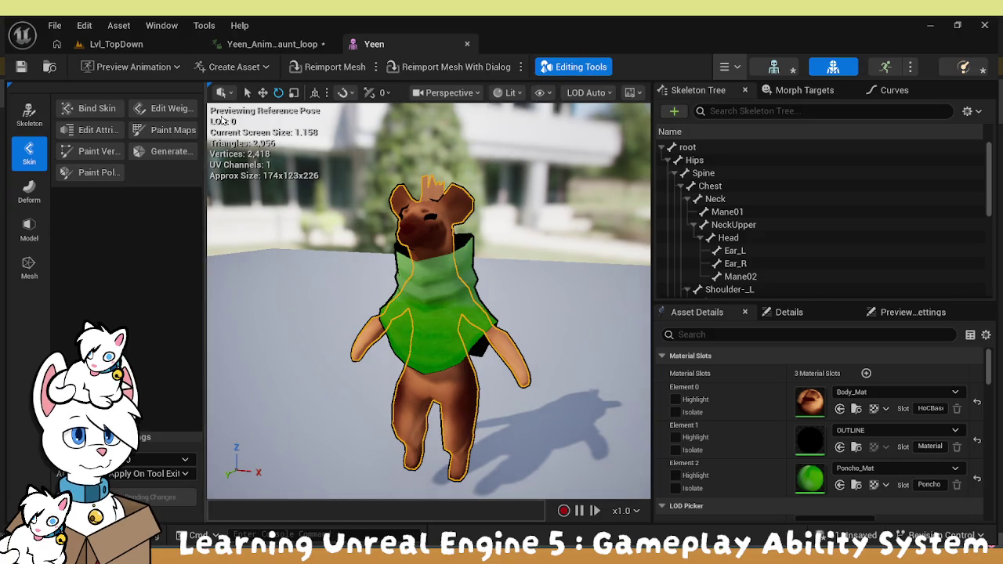
pyautogui.click(154, 41)
pyautogui.hotkey('ctrl', 'space')
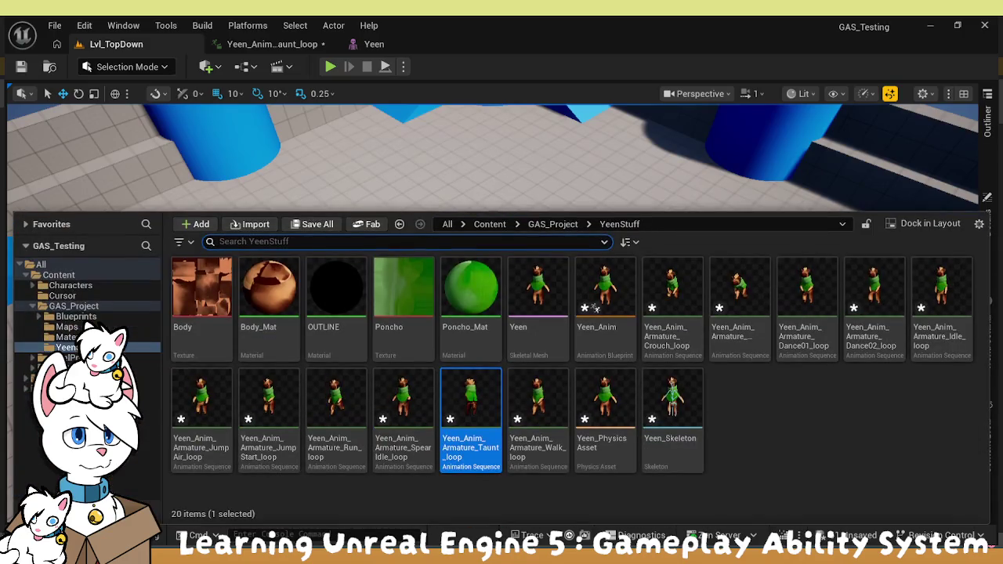
# Load the Basic_GridWorld level from the Maps folder, then return to the YeenStuff folder
pyautogui.click(67, 327)
pyautogui.click(191, 291)
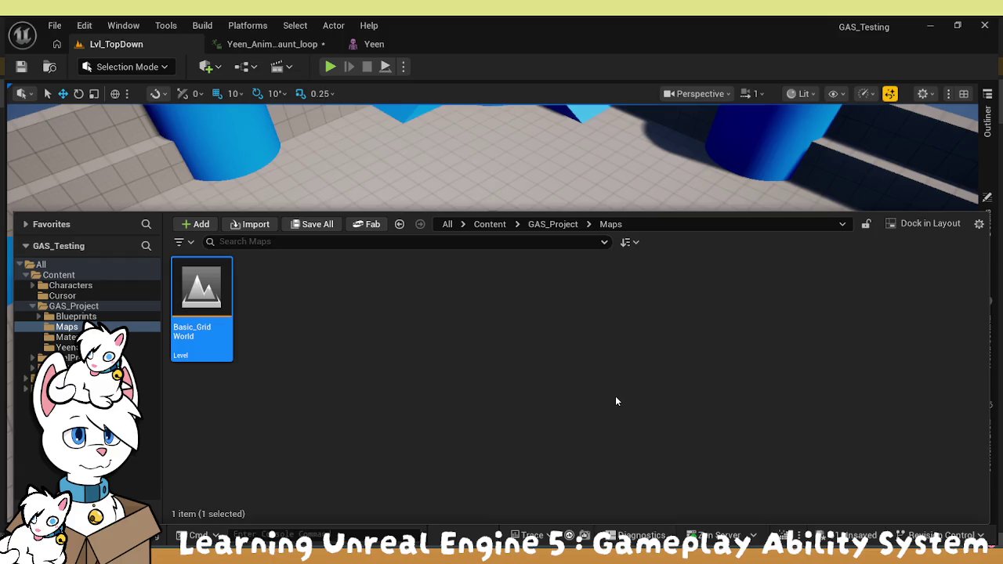
pyautogui.press('Return')
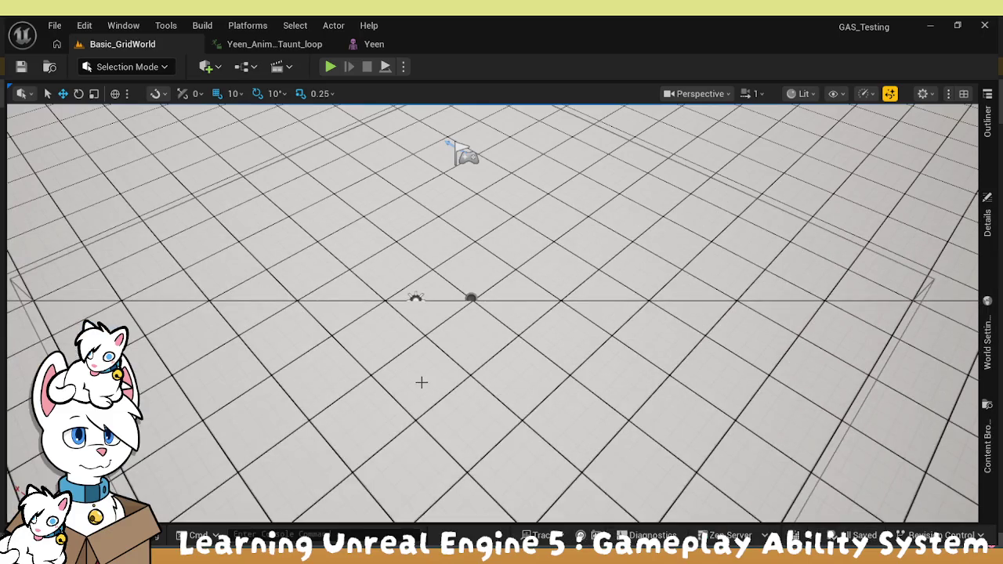
pyautogui.hotkey('ctrl', 'space')
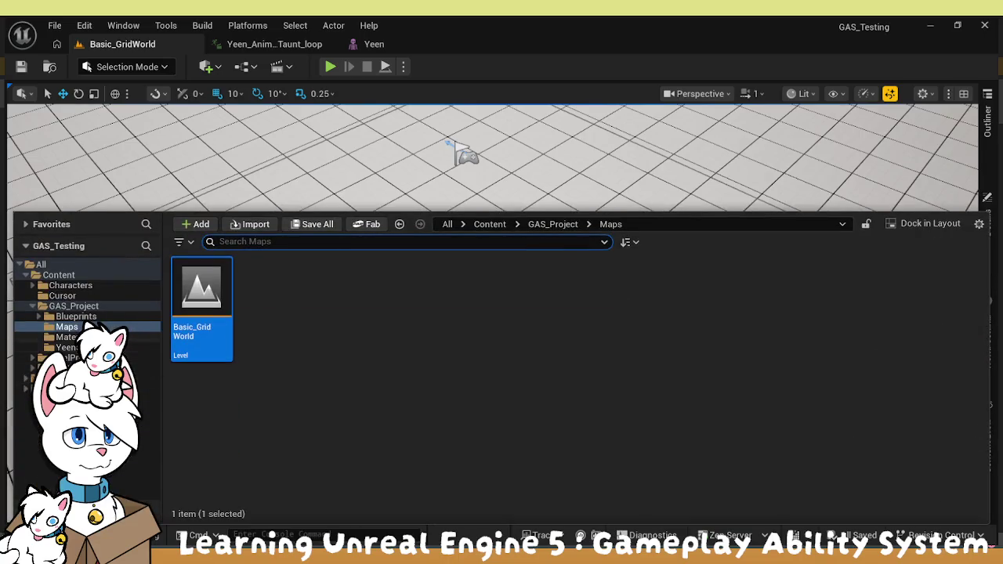
pyautogui.press('Down')
pyautogui.press('Down')
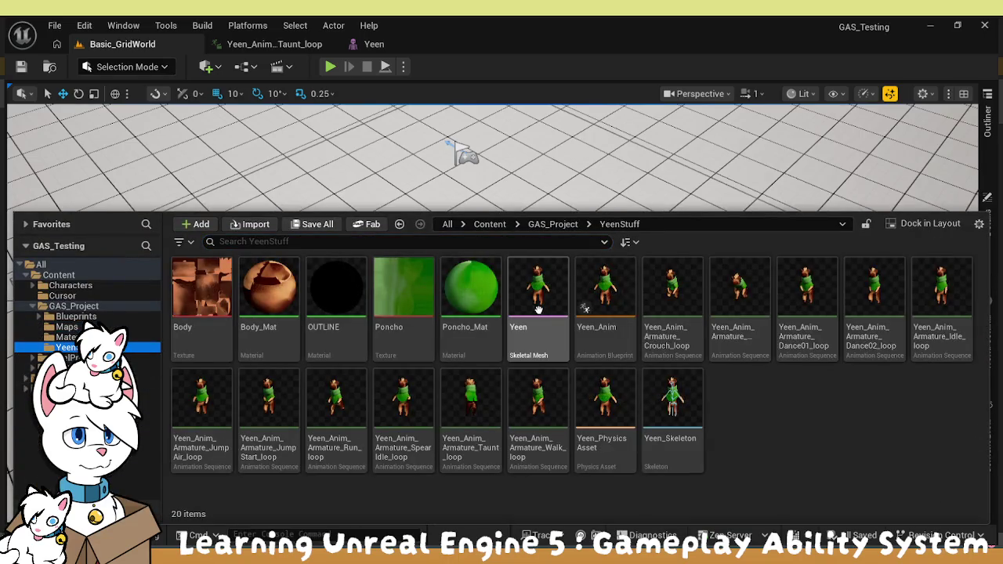
# Drag Yeen into the grid level at the world origin, frame it, and select it
pyautogui.moveTo(551, 290)
pyautogui.mouseDown()
pyautogui.moveTo(539, 171)
pyautogui.moveTo(437, 302)
pyautogui.mouseUp()
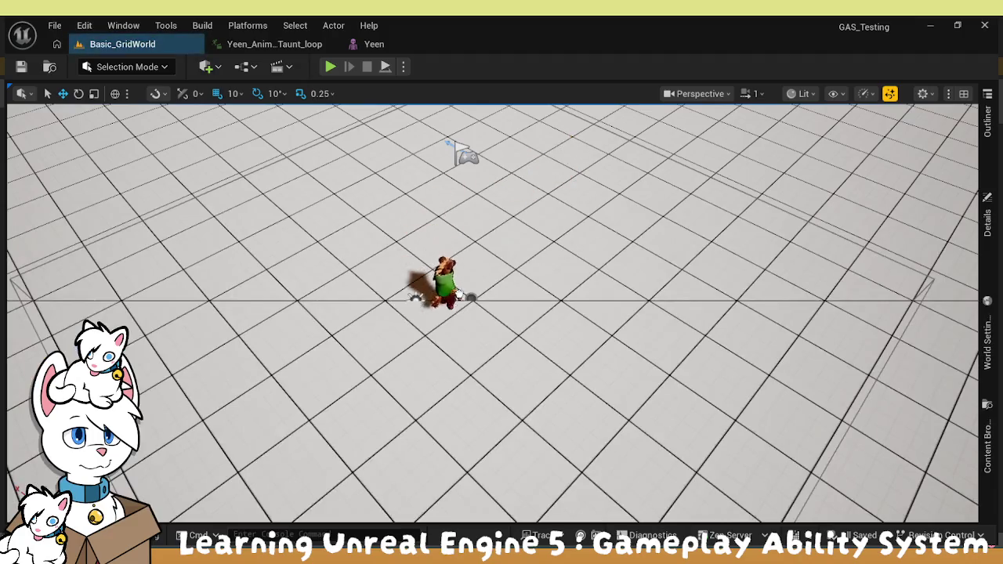
pyautogui.press('f')
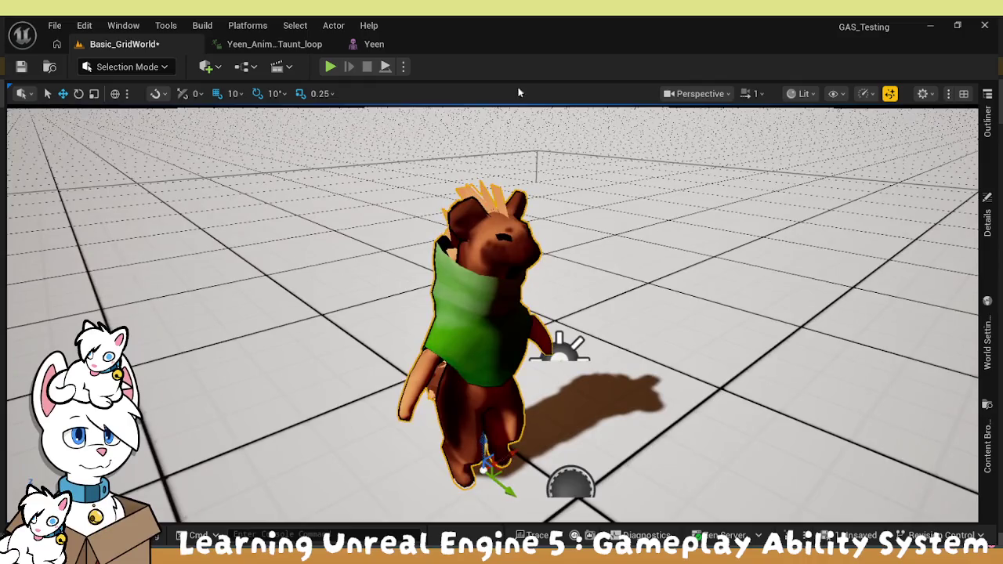
pyautogui.press('g')
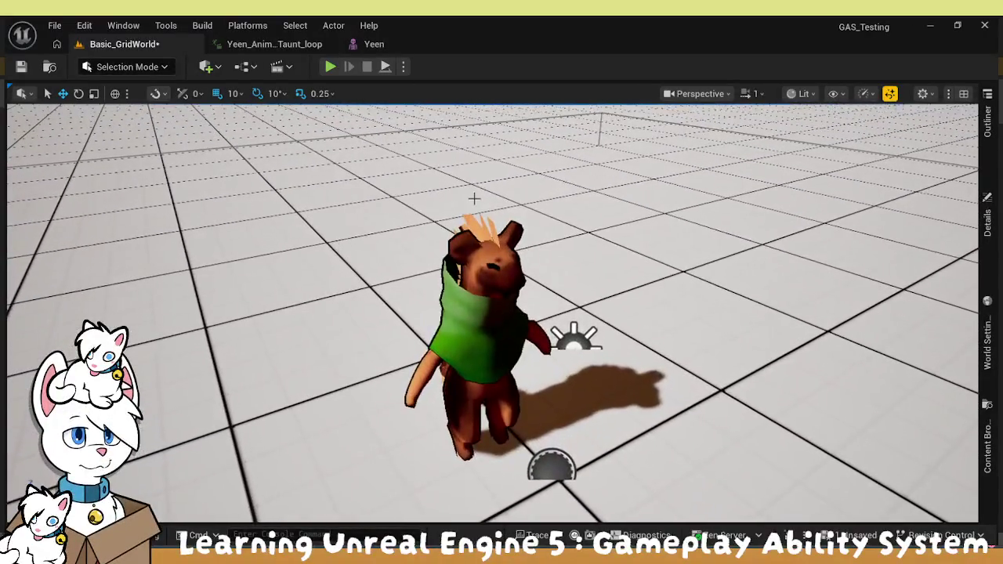
pyautogui.scroll(-3, 502, 302)
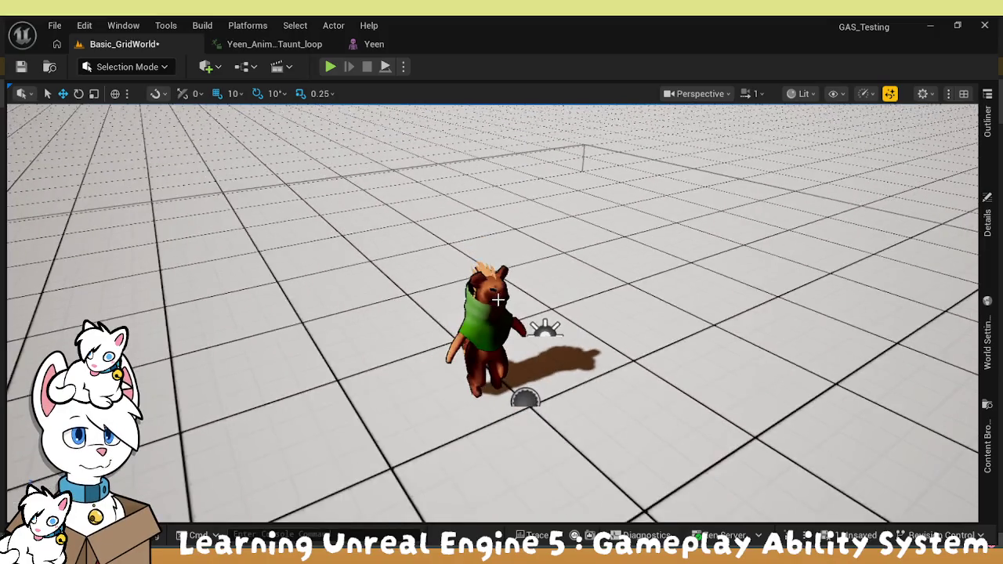
pyautogui.scroll(3, 502, 302)
pyautogui.scroll(-3, 499, 295)
pyautogui.scroll(3, 499, 295)
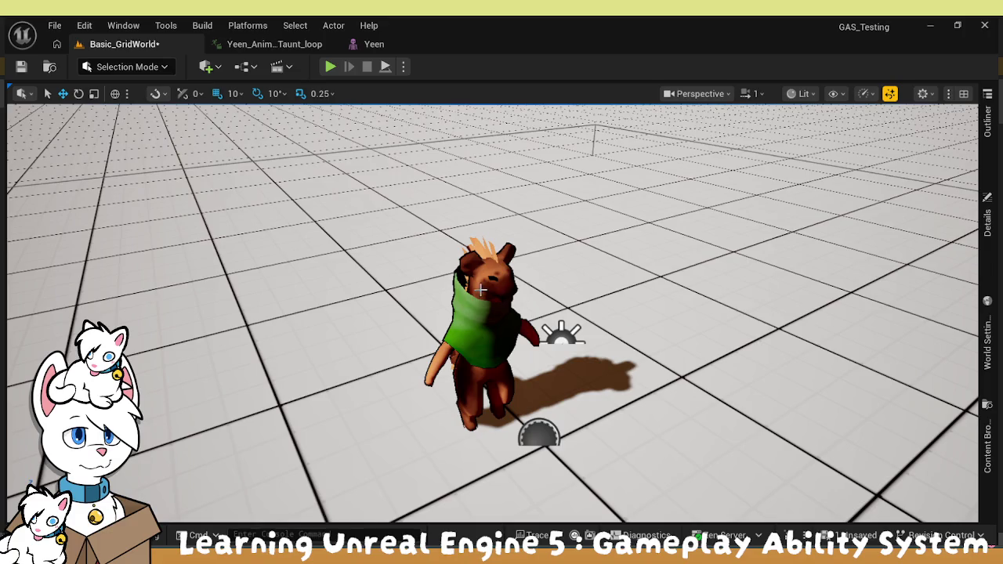
pyautogui.scroll(-3, 499, 295)
pyautogui.scroll(3, 531, 291)
pyautogui.click(490, 294)
# Inspect the SkyLight actor's properties from the Outliner
pyautogui.click(986, 125)
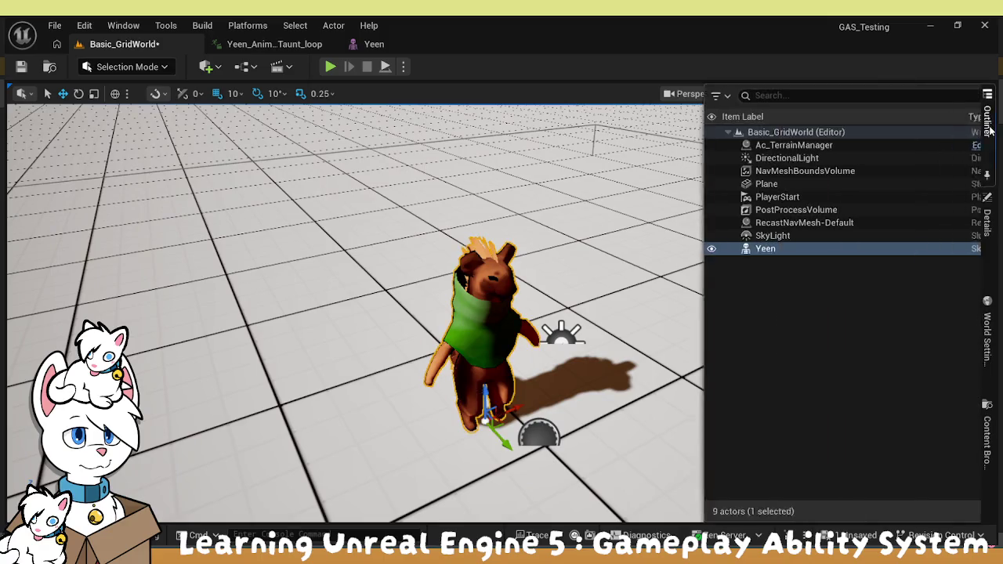
pyautogui.click(696, 243)
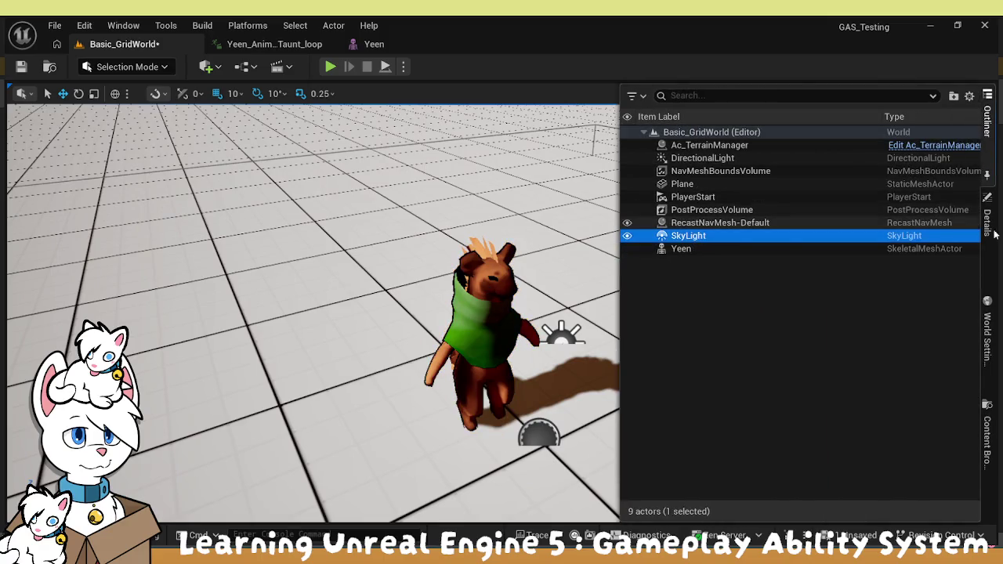
pyautogui.click(988, 218)
# Set the DirectionalLight's Source Angle to 0.0
pyautogui.click(987, 134)
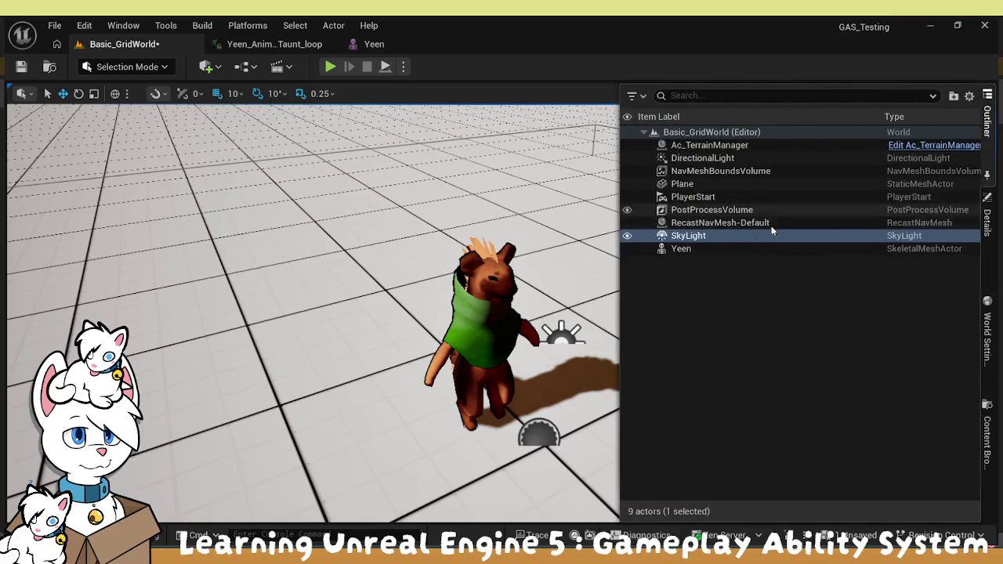
pyautogui.click(715, 160)
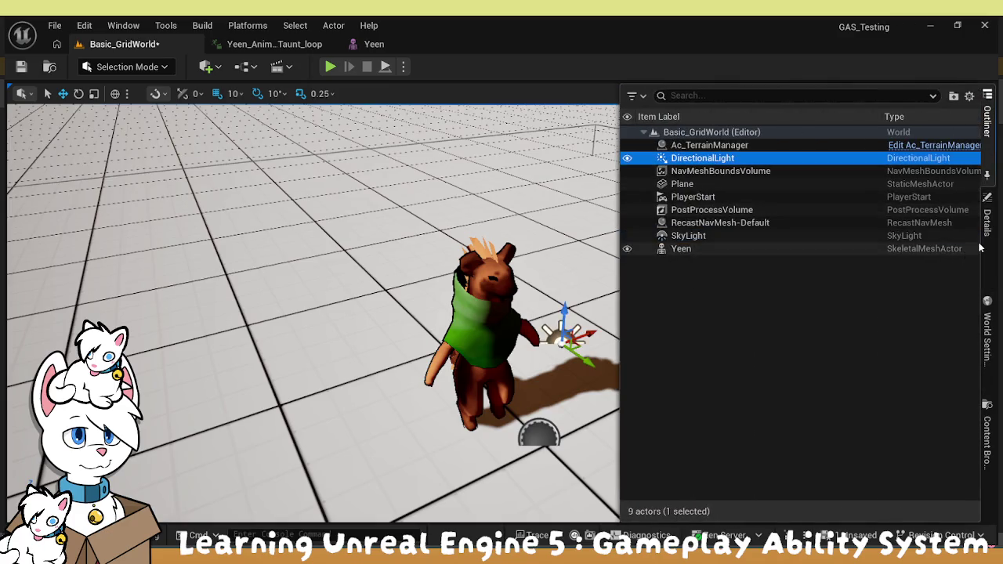
pyautogui.click(987, 218)
pyautogui.click(815, 378)
pyautogui.write('0')
pyautogui.press('Return')
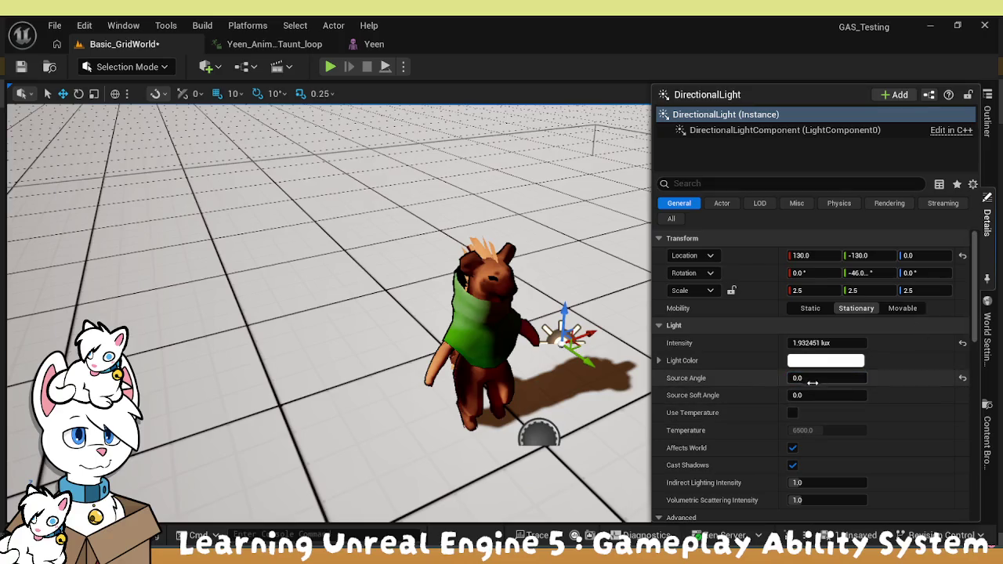
pyautogui.scroll(-3, 746, 435)
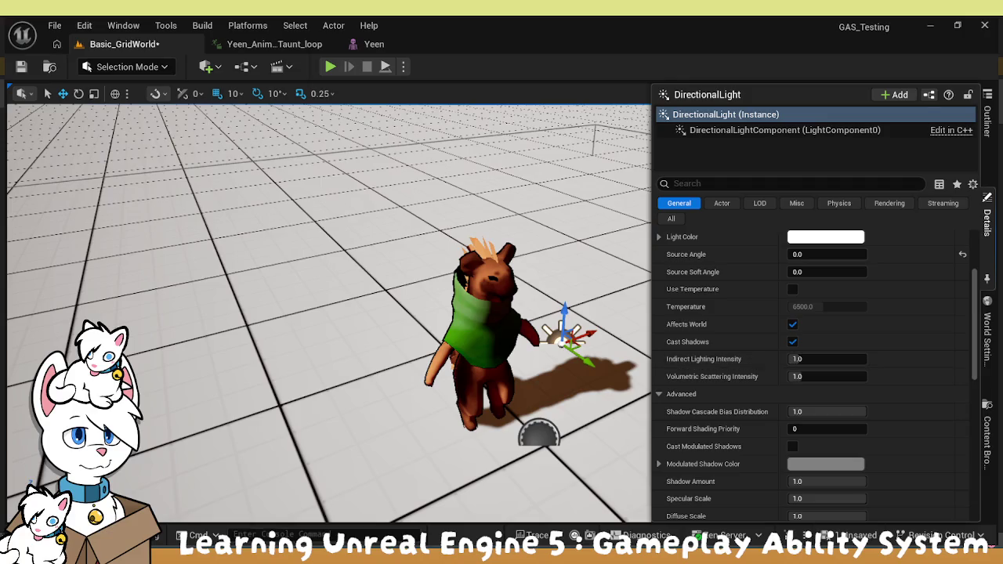
pyautogui.hotkey('ctrl', 'space')
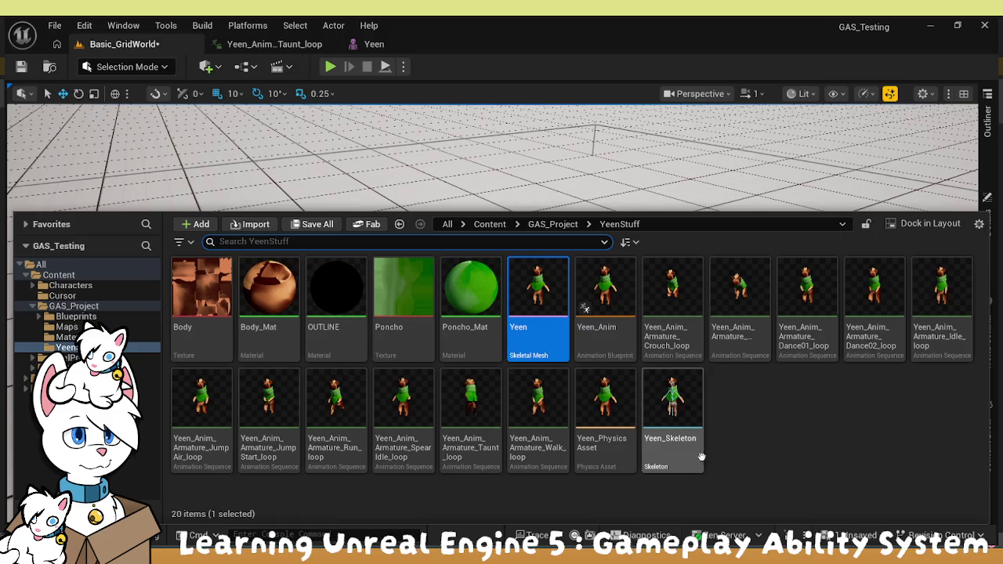
# Open the Yeen skeletal mesh editor and briefly isolate the OUTLINE material section
pyautogui.doubleClick(533, 286)
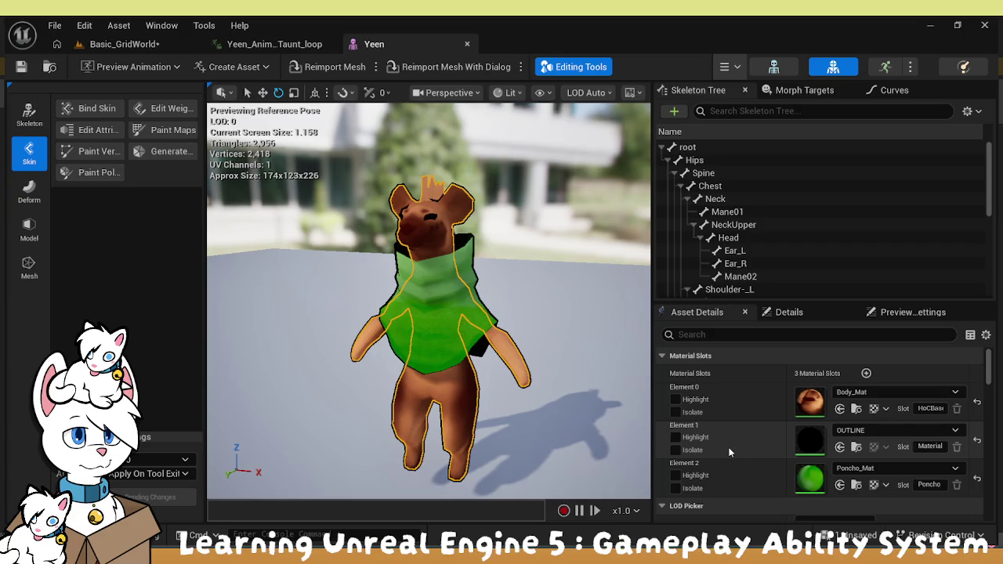
pyautogui.scroll(-3, 751, 446)
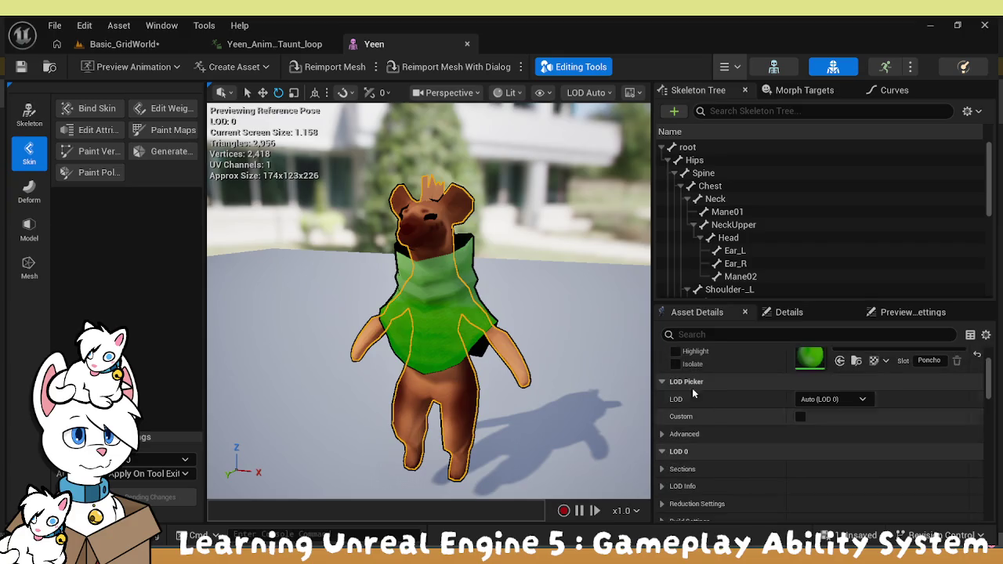
pyautogui.scroll(2, 760, 420)
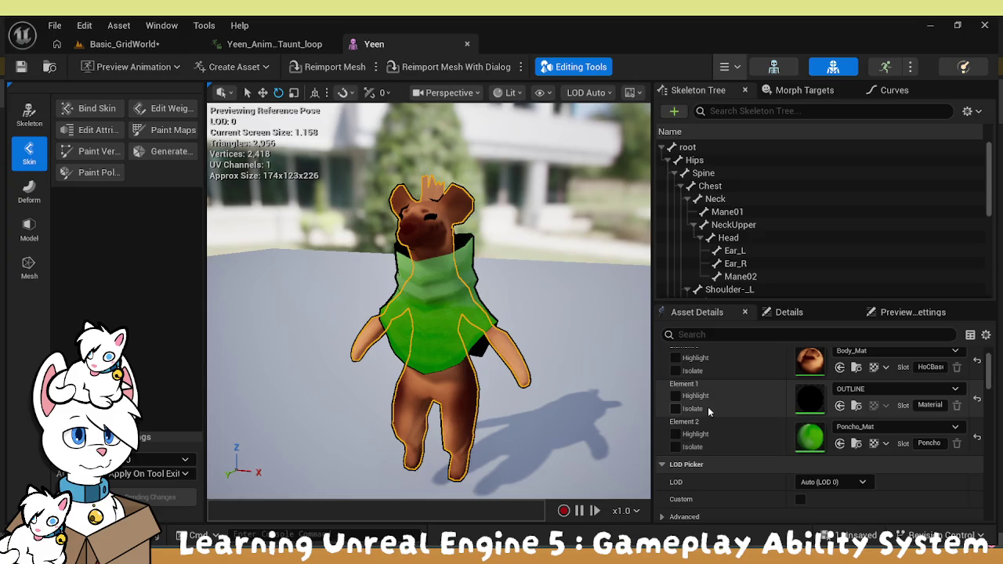
pyautogui.click(677, 409)
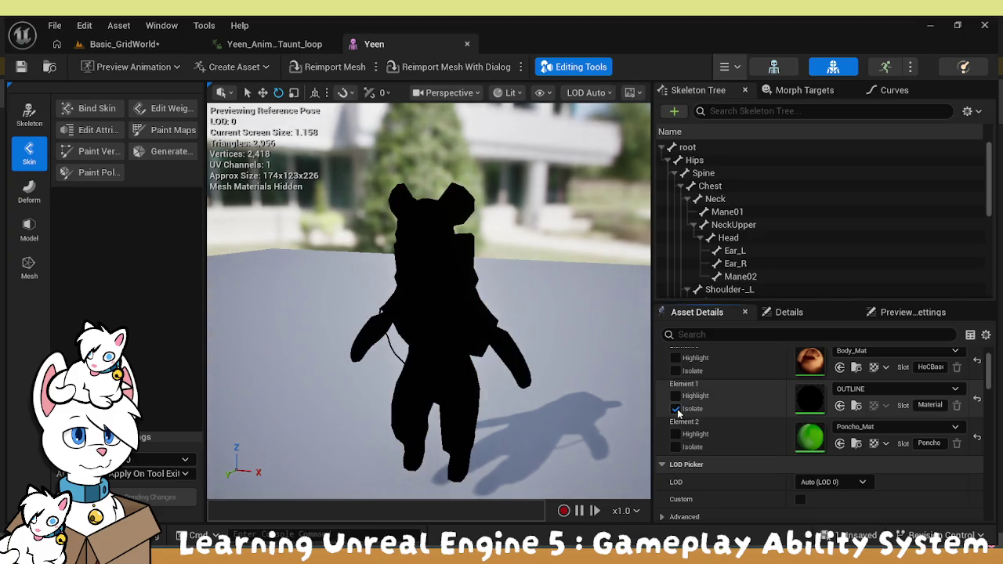
pyautogui.click(677, 409)
# Scroll through the mesh details and expand the import settings
pyautogui.scroll(-4, 734, 441)
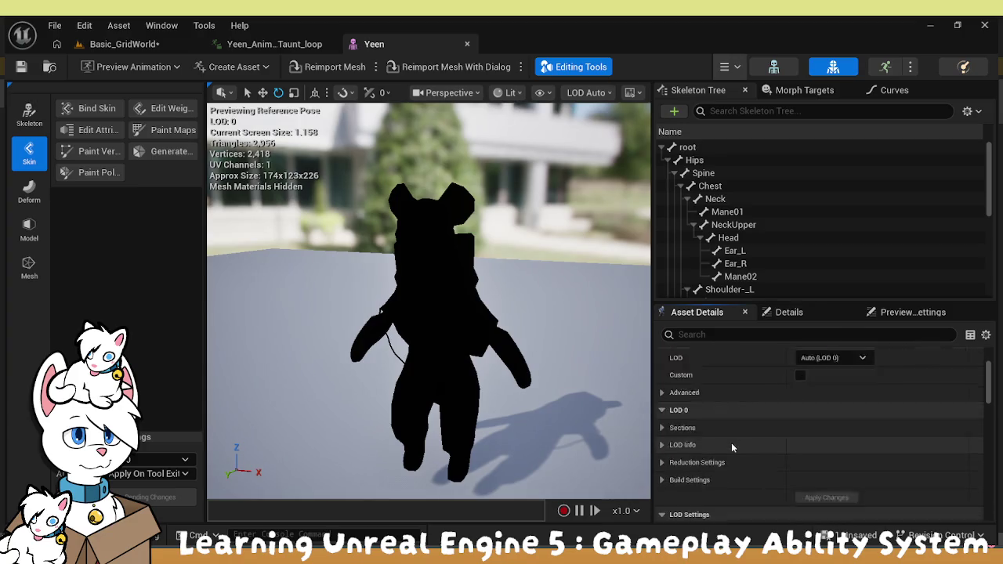
pyautogui.scroll(-5, 730, 442)
pyautogui.scroll(-6, 731, 443)
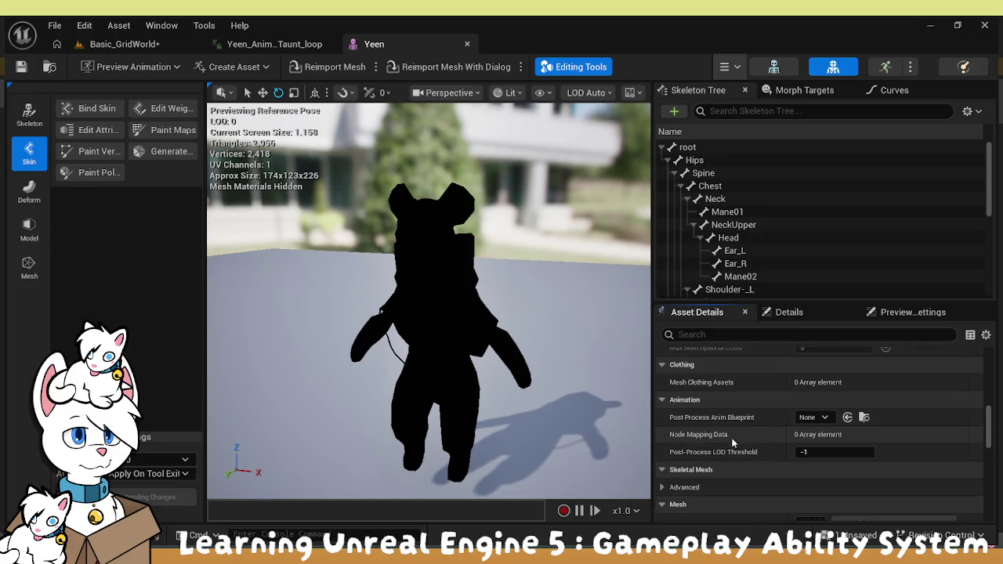
pyautogui.scroll(-5, 733, 433)
pyautogui.scroll(-5, 735, 436)
pyautogui.click(667, 405)
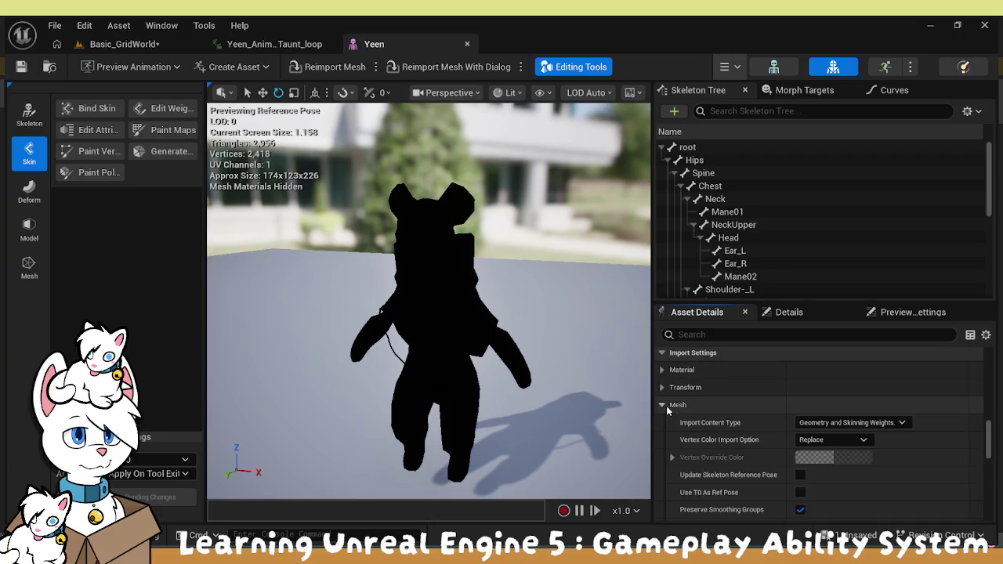
pyautogui.scroll(-5, 679, 419)
pyautogui.scroll(-4, 749, 489)
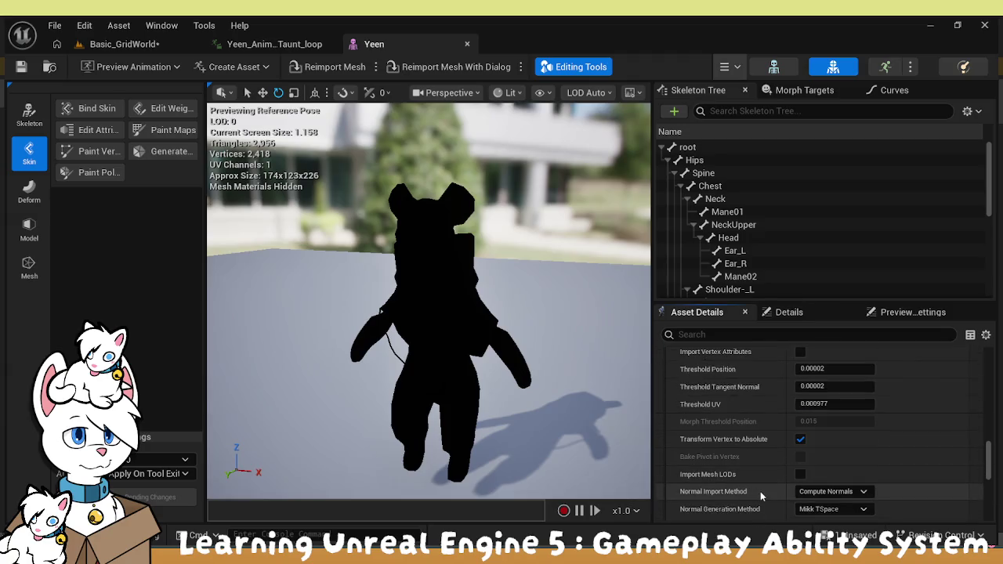
pyautogui.scroll(10, 763, 481)
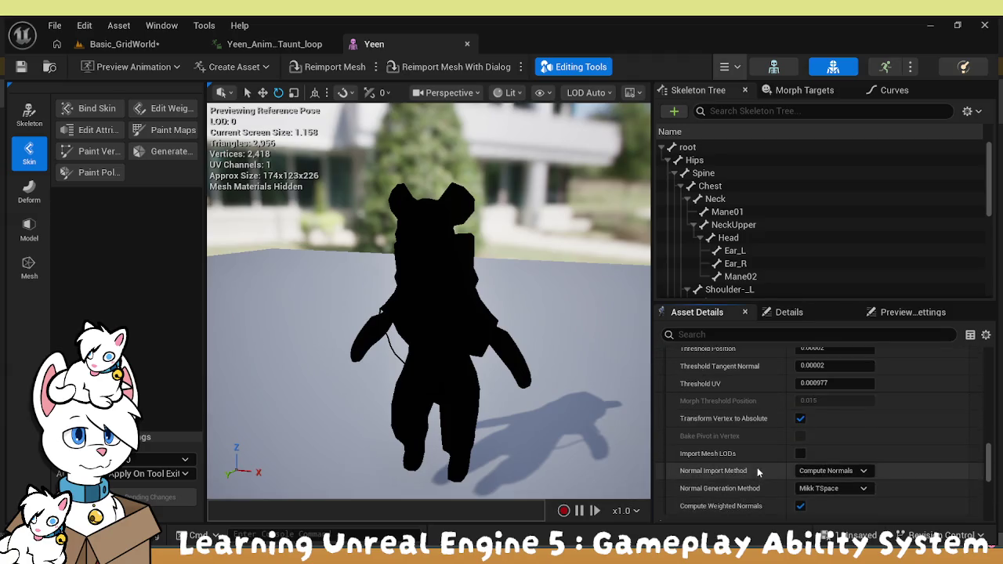
pyautogui.scroll(10, 751, 465)
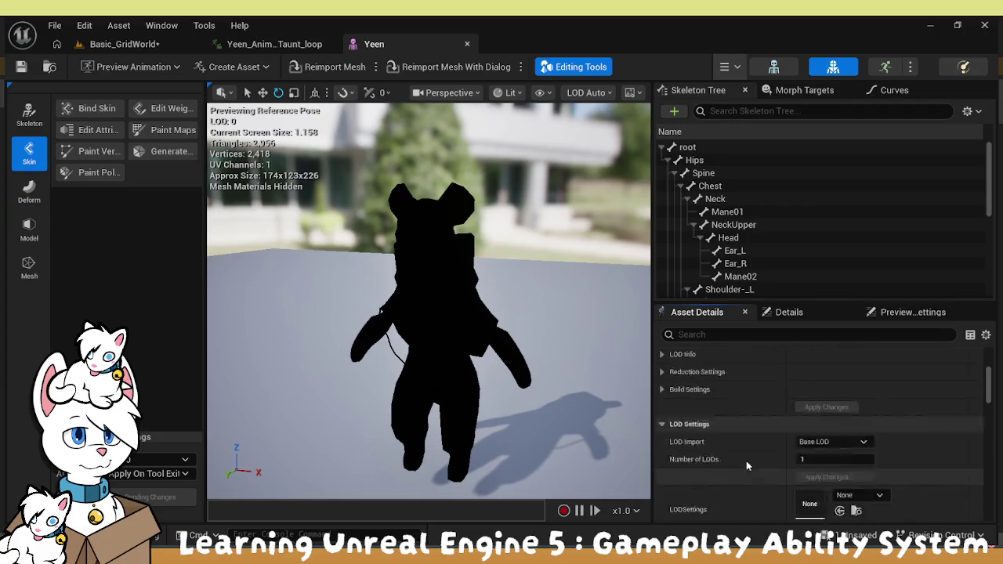
# Isolate the Body_Mat and Poncho_Mat sections in turn, then open the OUTLINE material
pyautogui.click(675, 442)
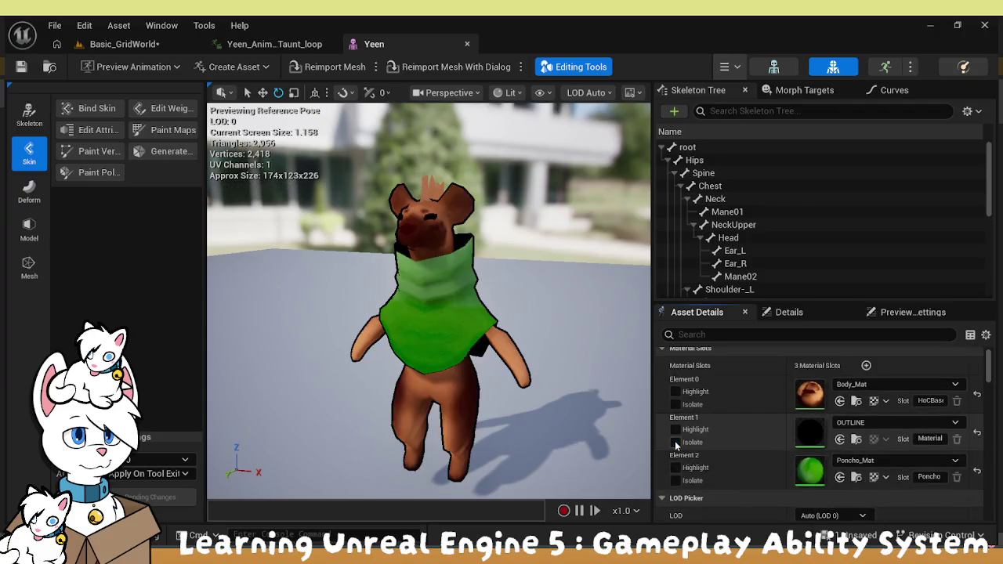
pyautogui.click(676, 404)
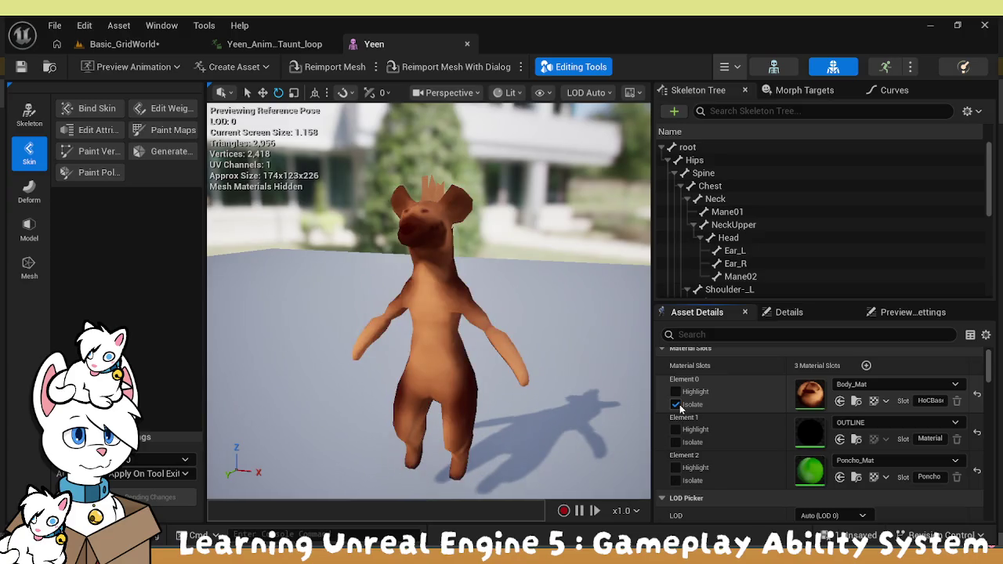
pyautogui.click(676, 404)
pyautogui.click(676, 480)
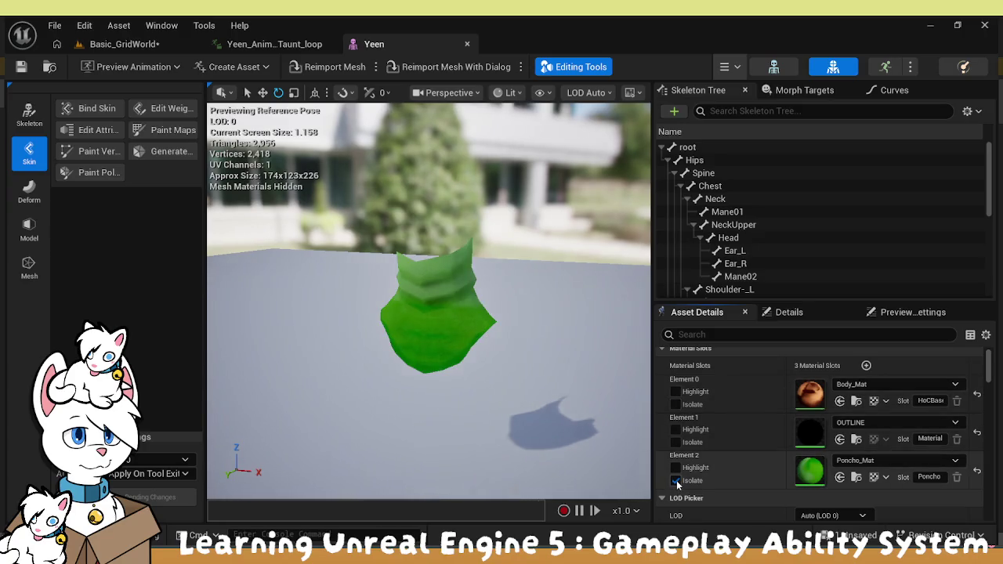
pyautogui.click(677, 481)
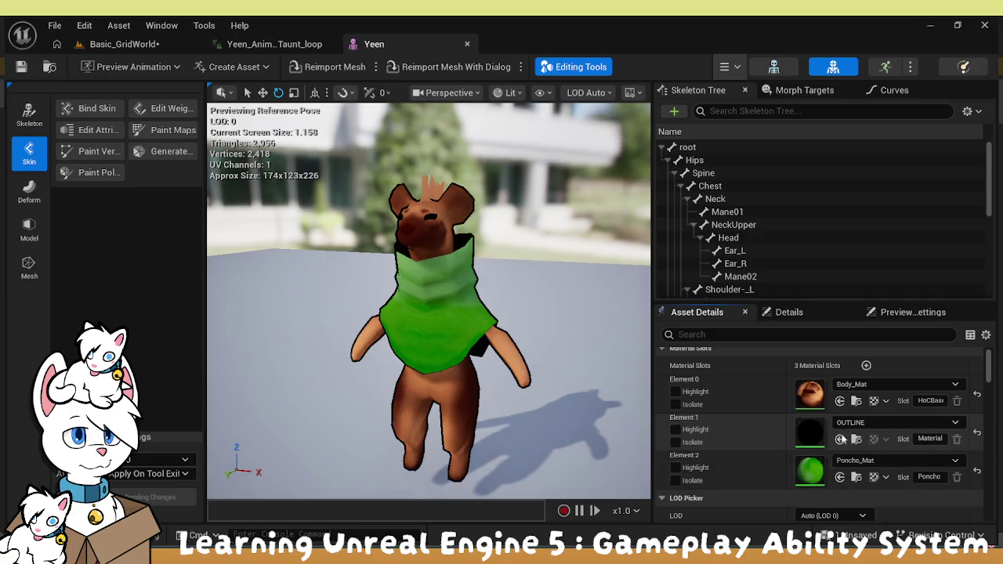
pyautogui.click(856, 441)
pyautogui.doubleClick(351, 348)
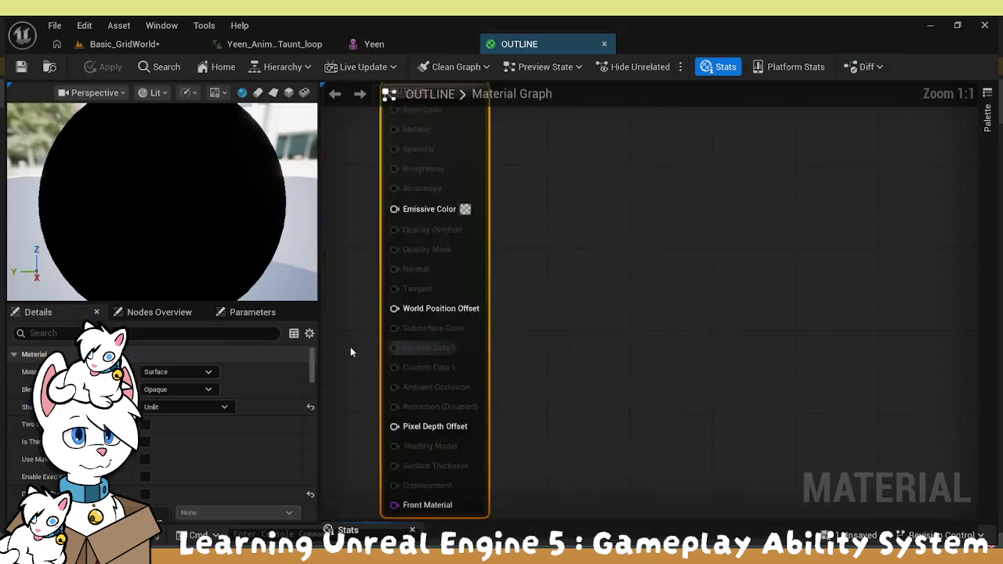
# Filter the OUTLINE material's details for 'shad' and scroll through the shading options
pyautogui.click(131, 334)
pyautogui.write('s')
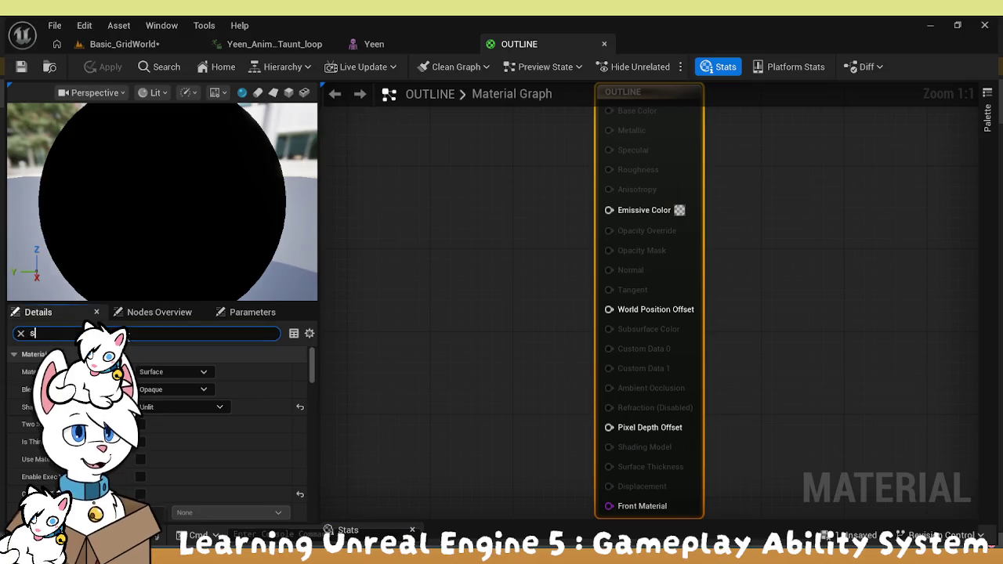
pyautogui.write('had')
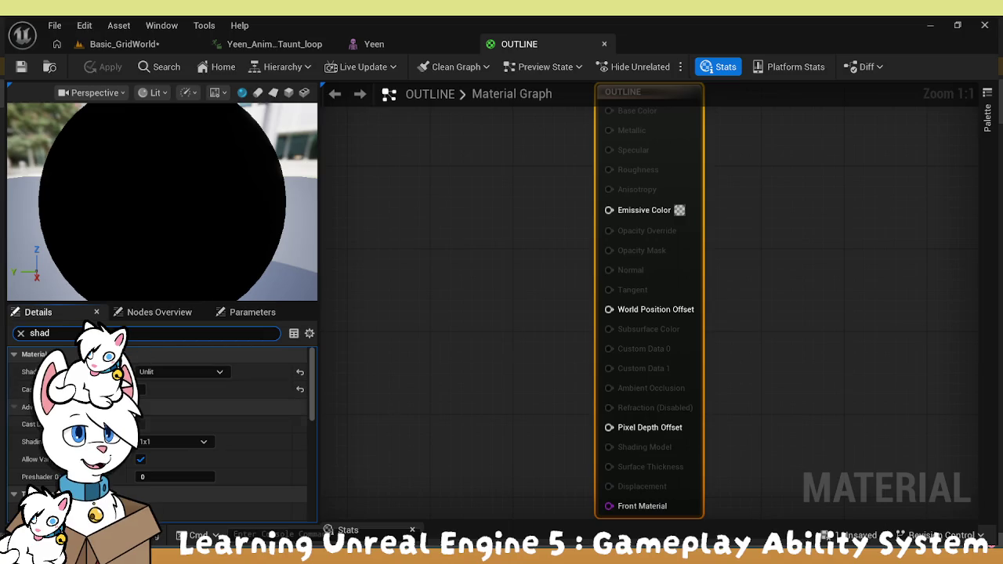
pyautogui.scroll(-3, 196, 408)
pyautogui.scroll(-1, 196, 423)
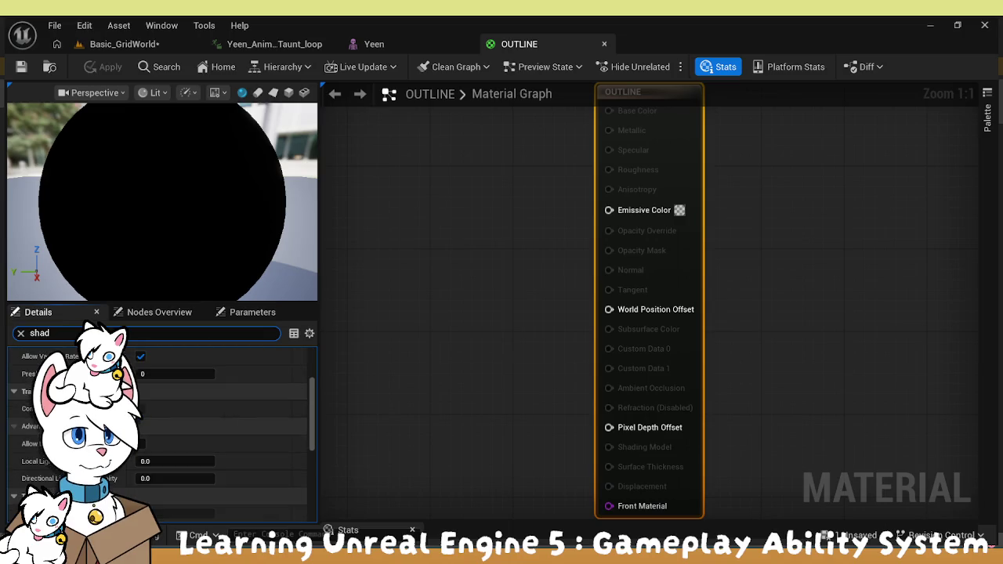
pyautogui.scroll(-3, 196, 431)
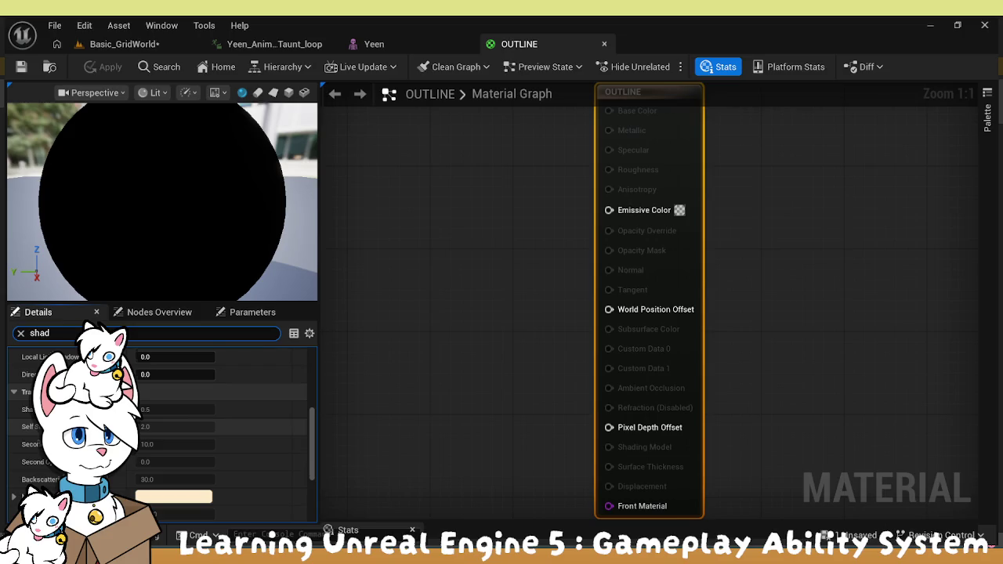
pyautogui.scroll(-5, 196, 431)
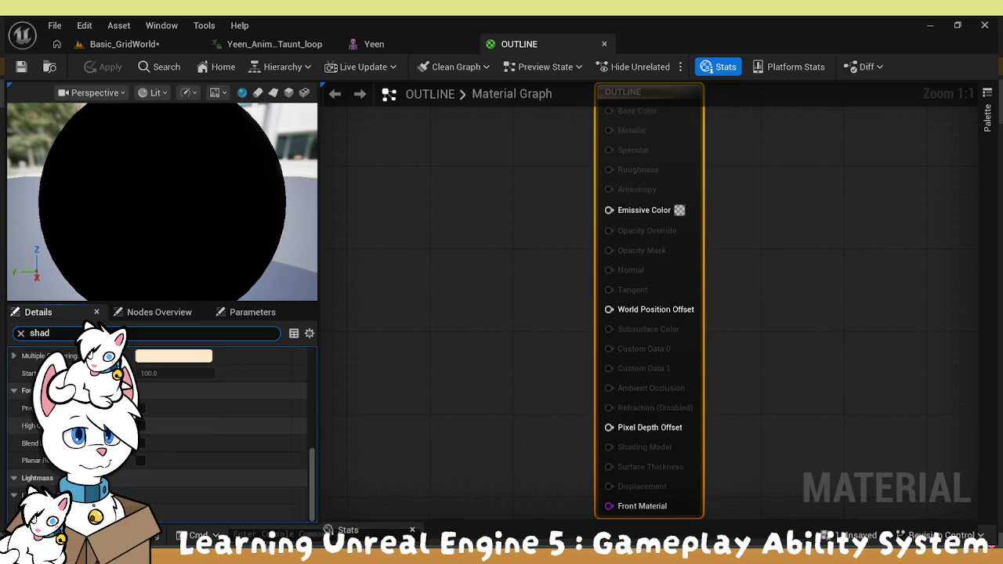
pyautogui.scroll(5, 196, 431)
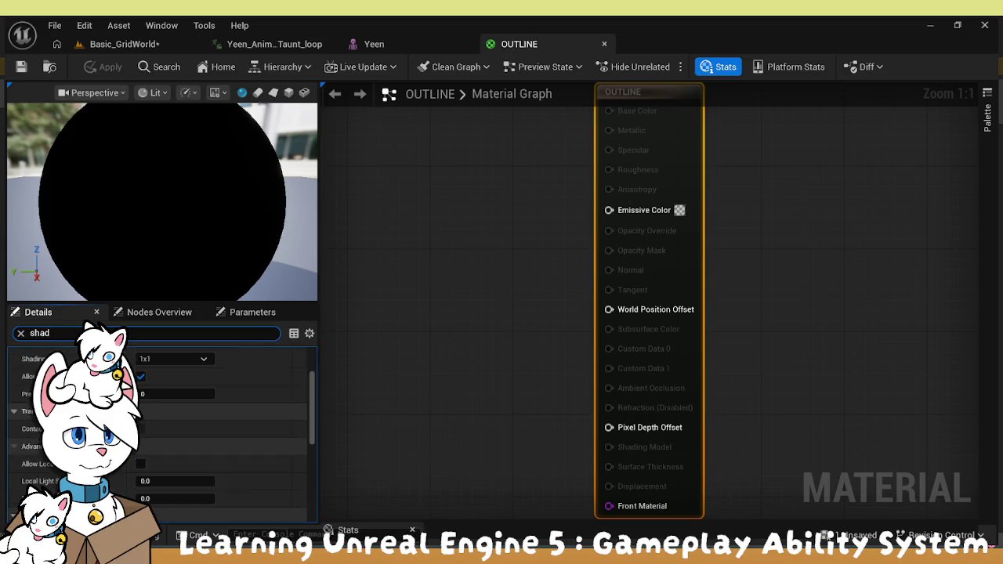
pyautogui.scroll(2, 196, 424)
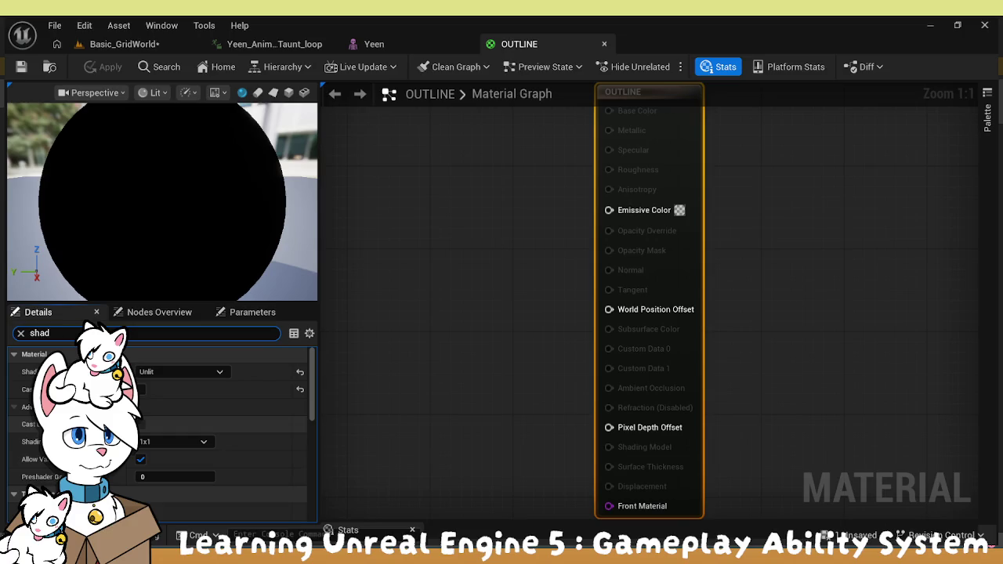
# Inspect more of the material's settings, then switch back to the Basic_GridWorld level
pyautogui.click(17, 407)
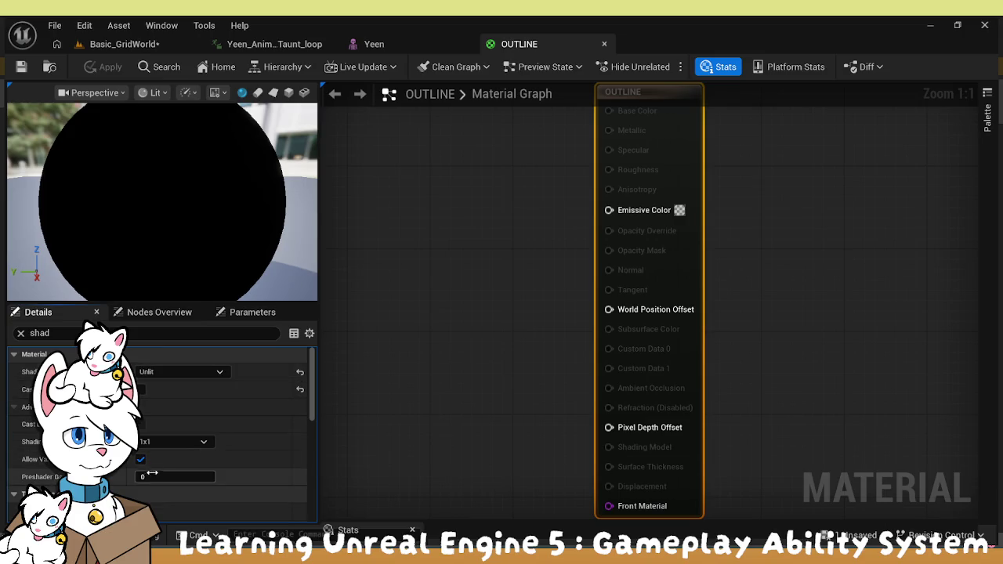
pyautogui.scroll(-1, 142, 459)
pyautogui.scroll(-3, 142, 461)
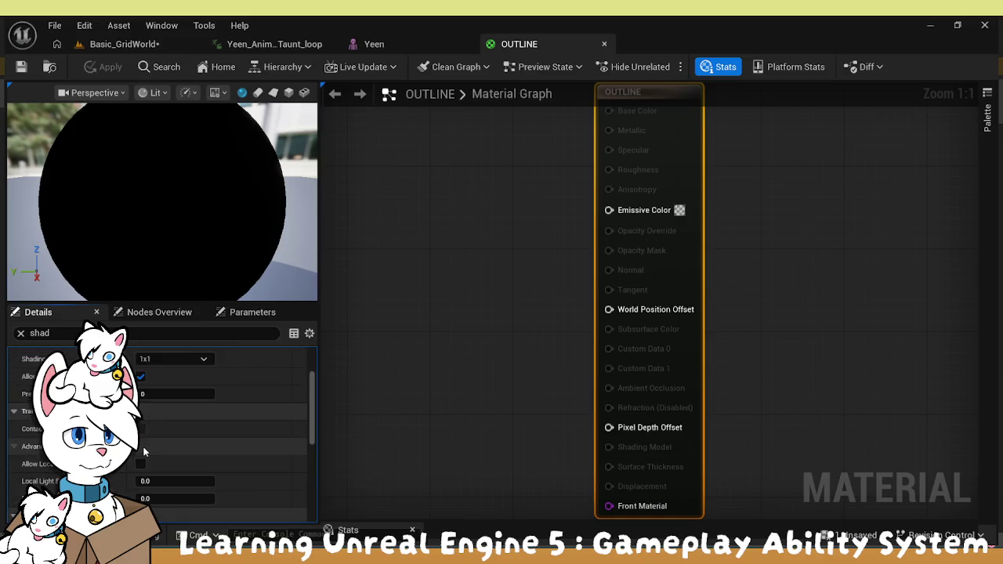
pyautogui.scroll(-3, 144, 460)
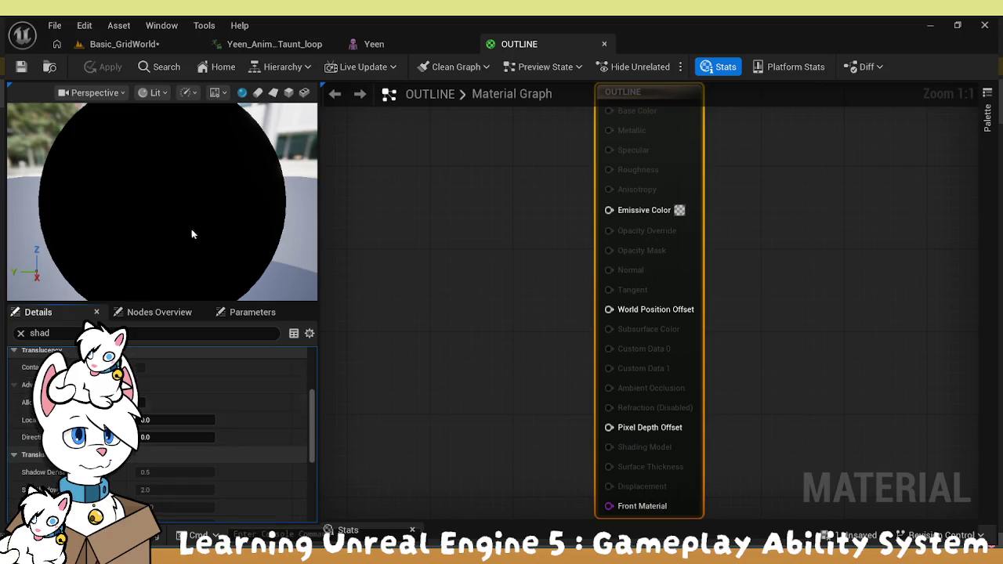
pyautogui.click(121, 44)
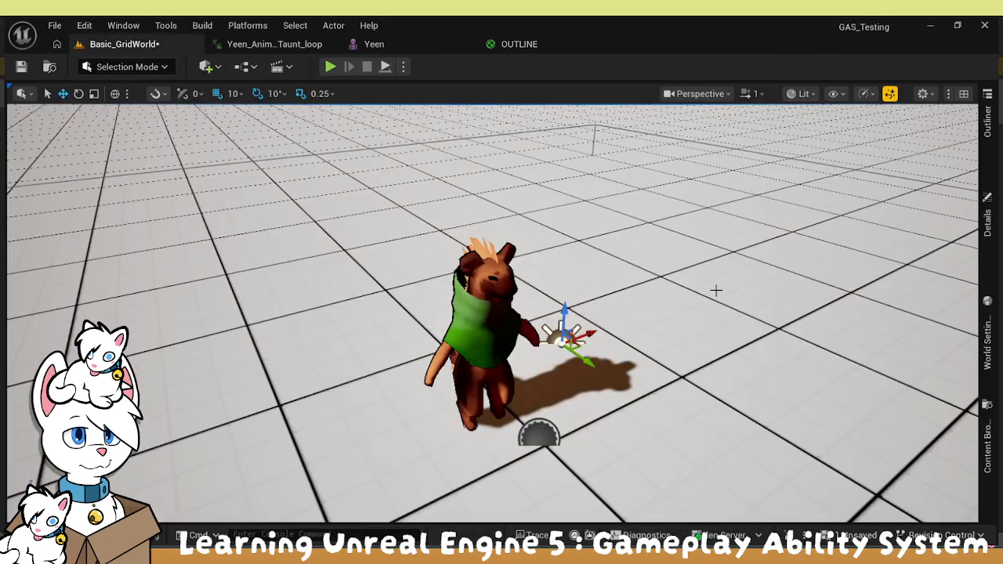
# Select the DirectionalLight in the Outliner and toggle its Cast Shadows off and back on
pyautogui.click(986, 170)
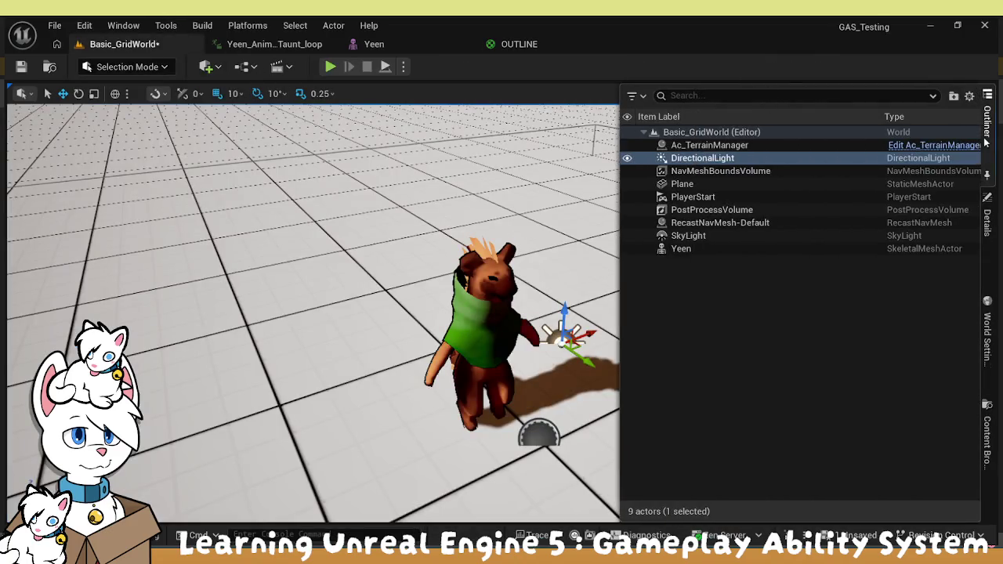
pyautogui.click(690, 236)
pyautogui.click(703, 158)
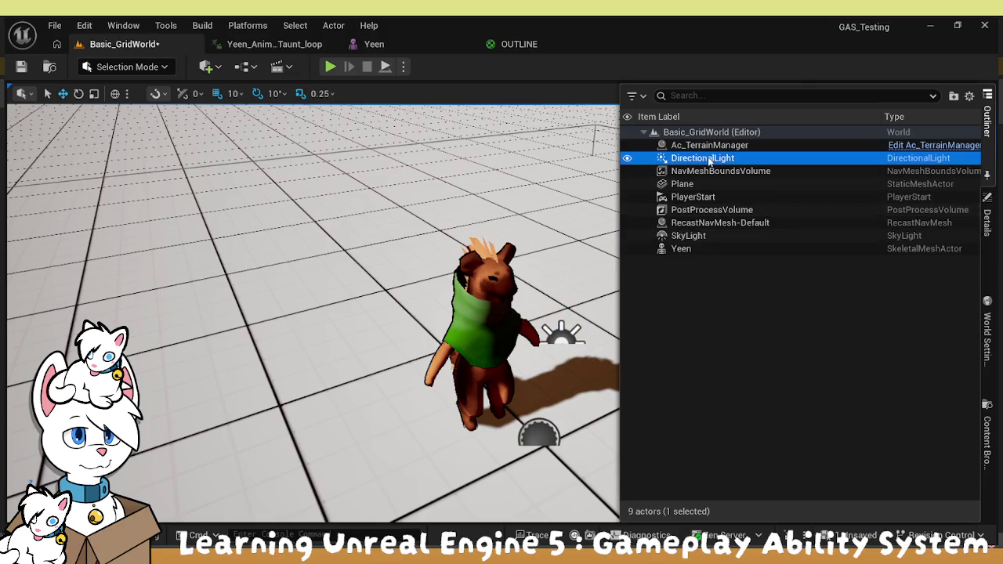
pyautogui.click(985, 242)
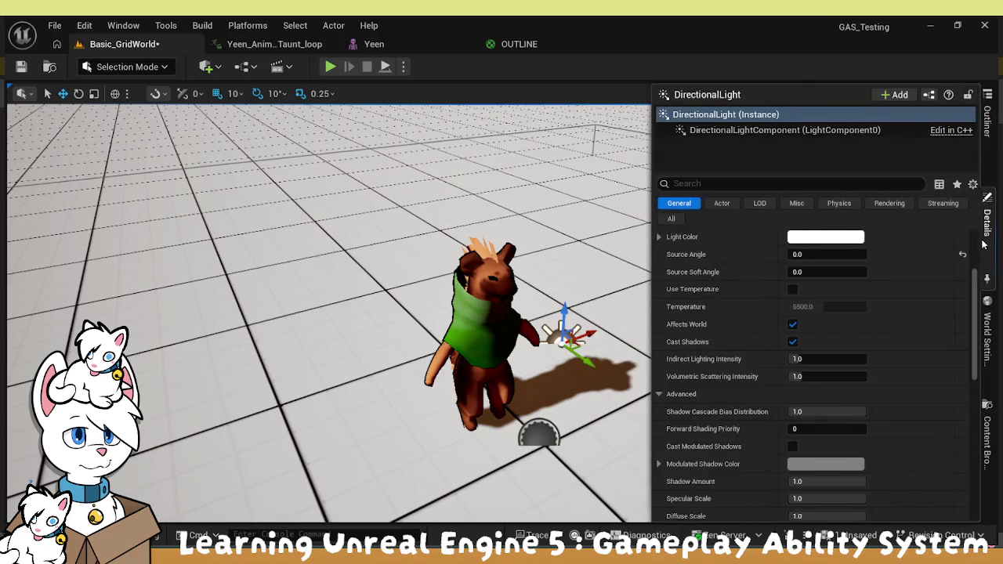
pyautogui.click(791, 343)
pyautogui.click(792, 343)
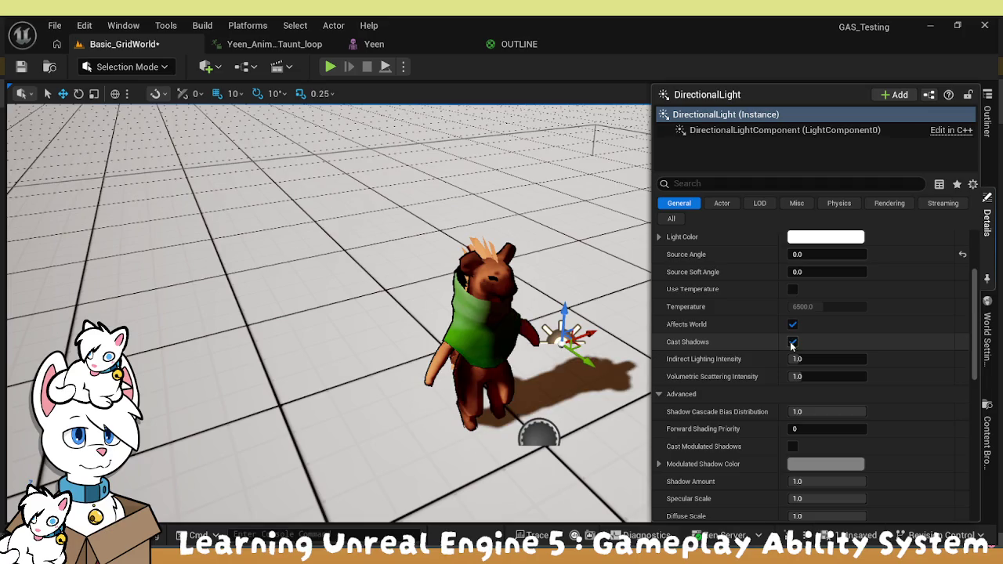
pyautogui.scroll(-3, 792, 349)
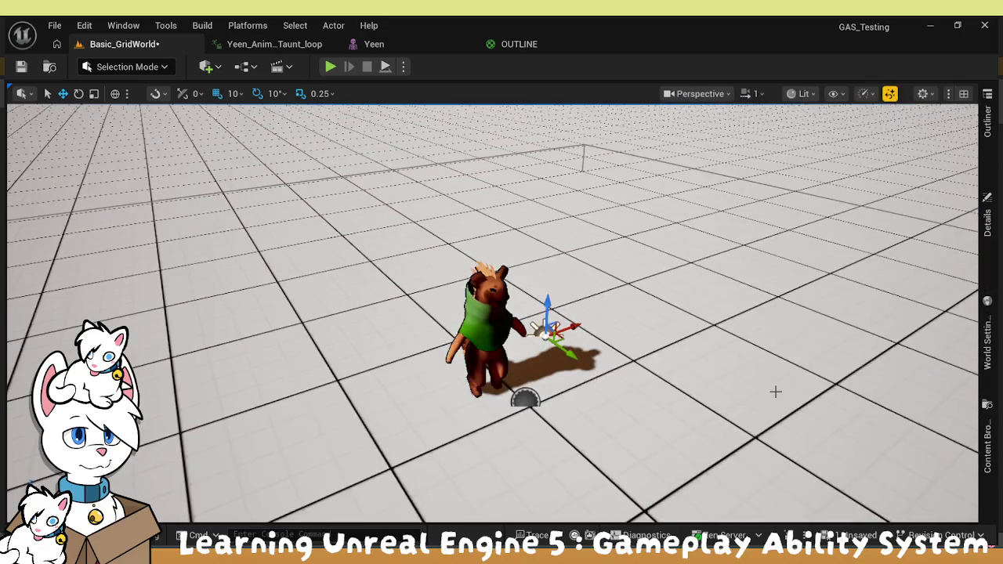
pyautogui.scroll(3, 776, 392)
pyautogui.click(988, 219)
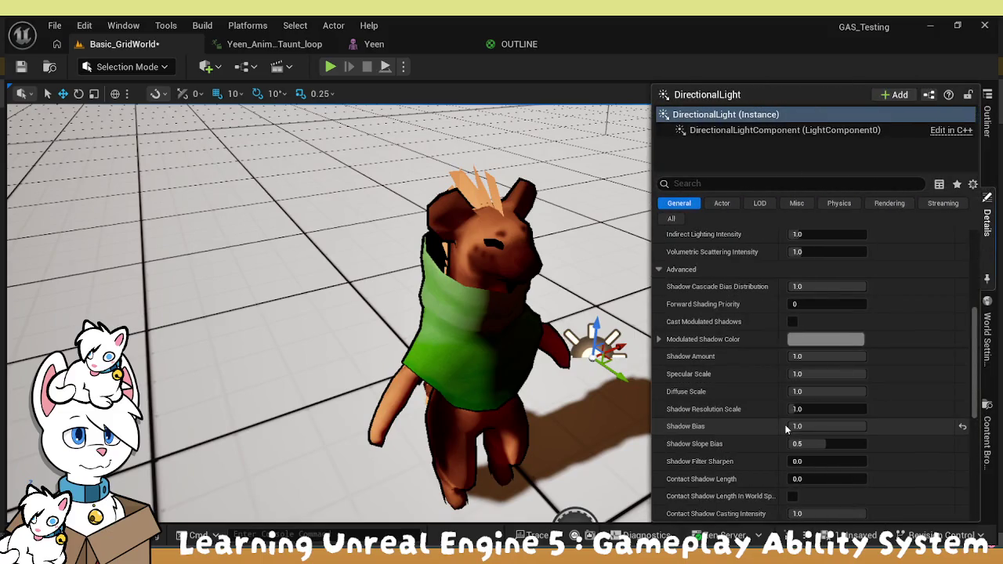
# Tweak Diffuse Scale, Shadow Amount 1.0 and Shadow Filter Sharpen about 0.3, then edit Shadow Slope Bias
pyautogui.click(827, 385)
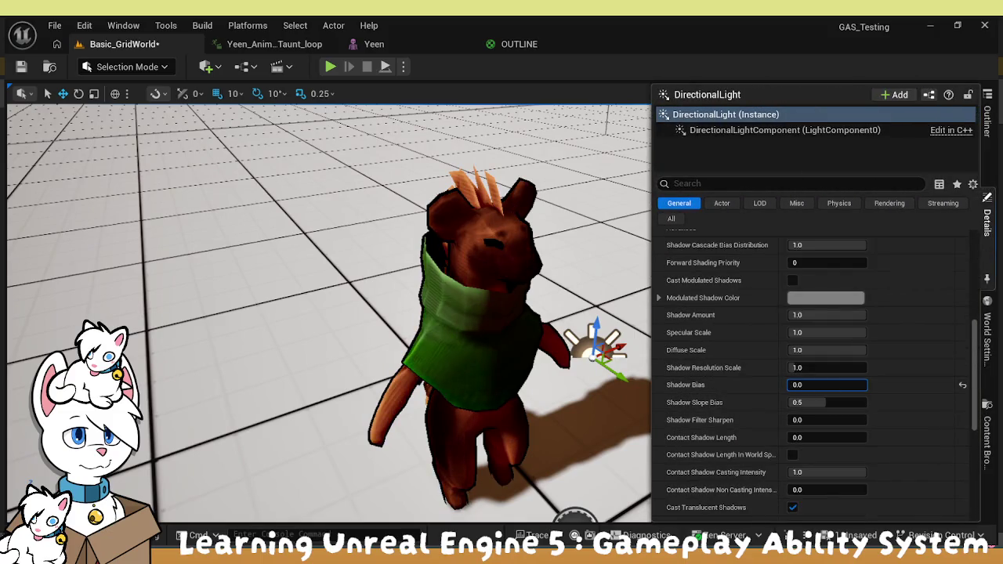
pyautogui.click(815, 350)
pyautogui.write('0')
pyautogui.moveTo(815, 349)
pyautogui.mouseDown()
pyautogui.moveTo(878, 349)
pyautogui.moveTo(815, 350)
pyautogui.moveTo(865, 350)
pyautogui.moveTo(809, 332)
pyautogui.moveTo(812, 315)
pyautogui.moveTo(790, 315)
pyautogui.mouseUp()
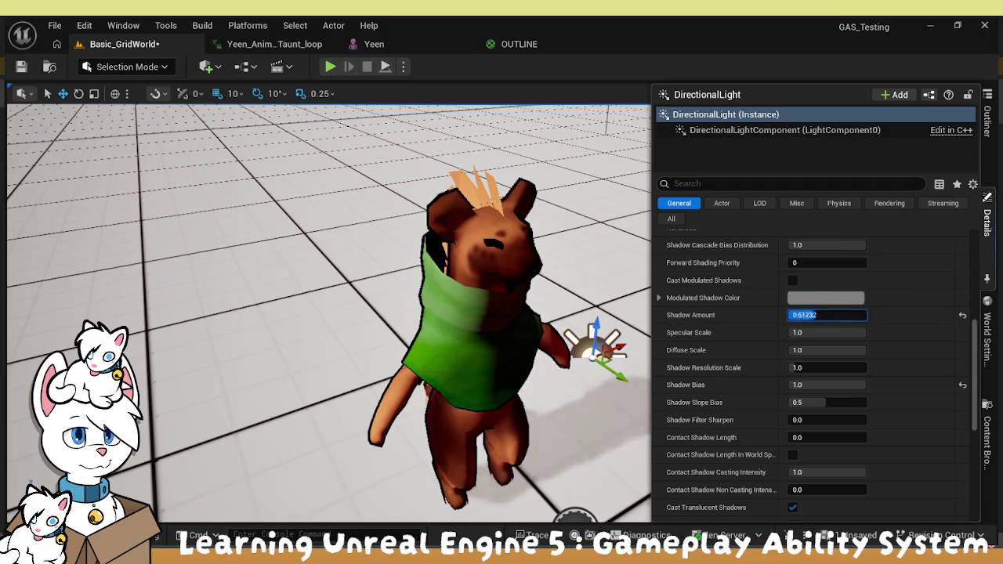
pyautogui.moveTo(790, 315); pyautogui.dragTo(831, 315)
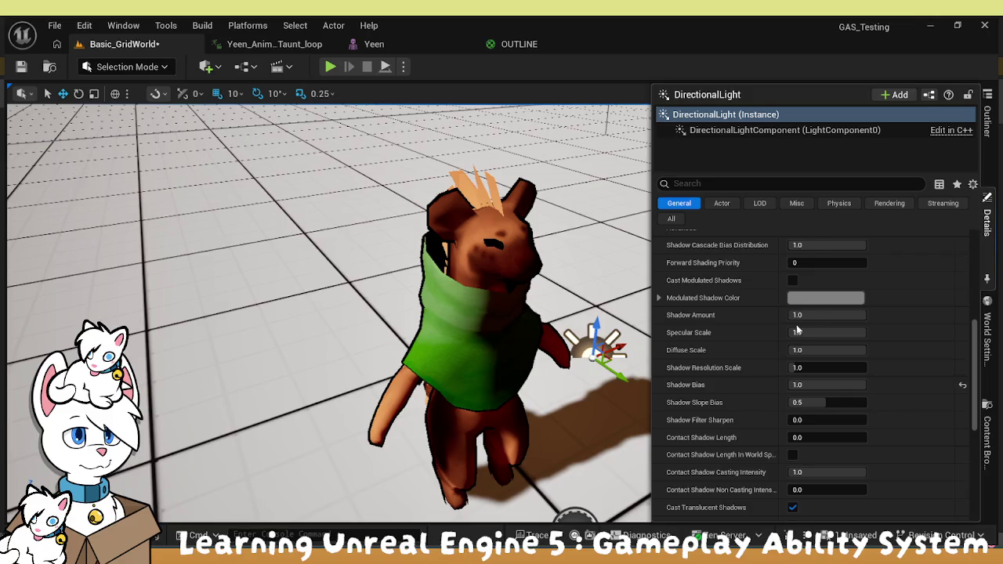
pyautogui.click(797, 421)
pyautogui.moveTo(798, 421)
pyautogui.mouseDown()
pyautogui.moveTo(807, 421)
pyautogui.moveTo(791, 420)
pyautogui.moveTo(793, 403)
pyautogui.moveTo(853, 403)
pyautogui.moveTo(791, 402)
pyautogui.moveTo(866, 402)
pyautogui.moveTo(790, 402)
pyautogui.mouseUp()
pyautogui.write('04224')
pyautogui.press('Return')
pyautogui.scroll(-2, 808, 396)
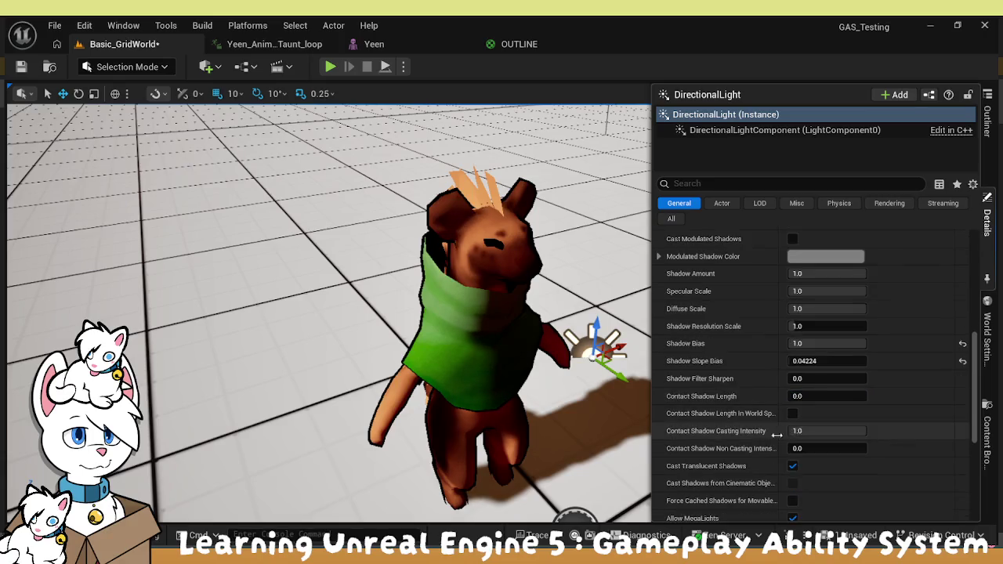
# Set Contact Shadow Casting Intensity to 1.0 and turn off translucent shadow casting
pyautogui.write('1')
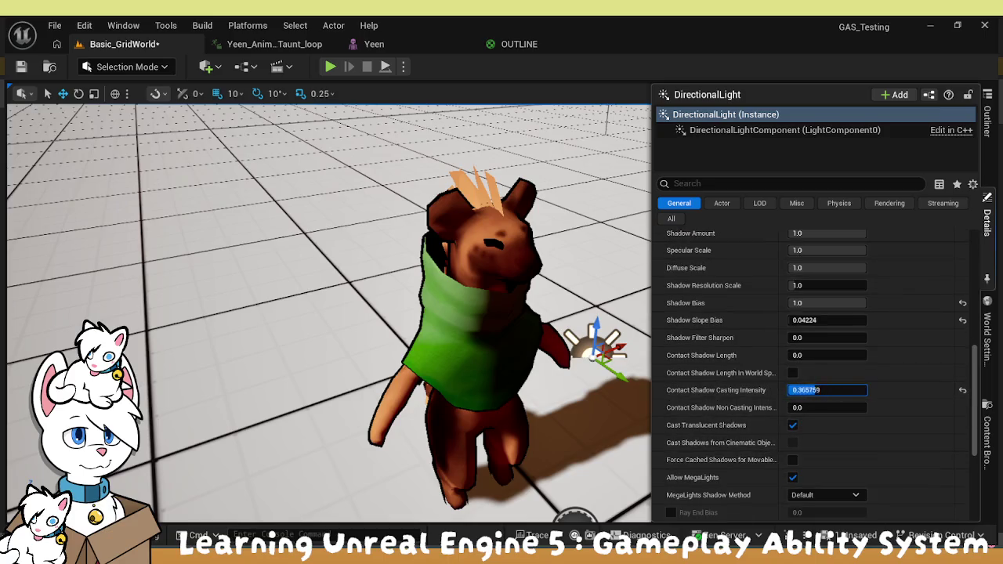
pyautogui.press('Return')
pyautogui.scroll(-2, 745, 433)
pyautogui.click(794, 343)
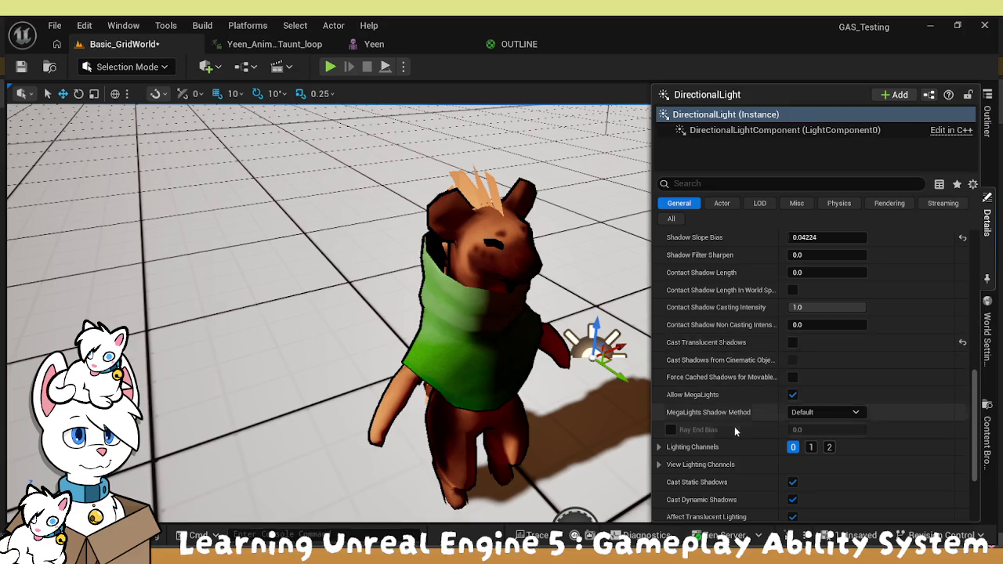
pyautogui.scroll(-2, 734, 426)
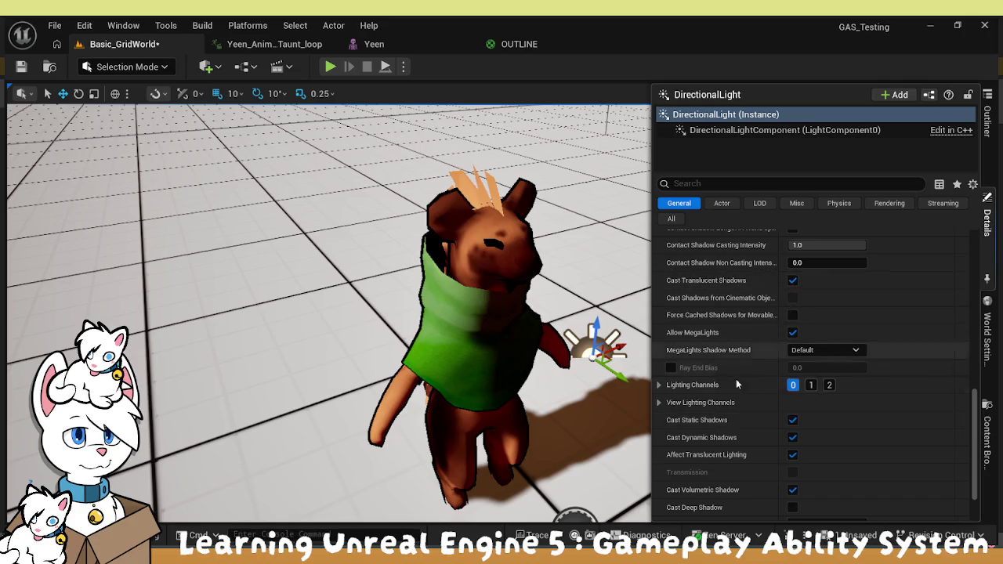
pyautogui.scroll(3, 693, 396)
pyautogui.scroll(3, 709, 385)
pyautogui.scroll(-5, 710, 386)
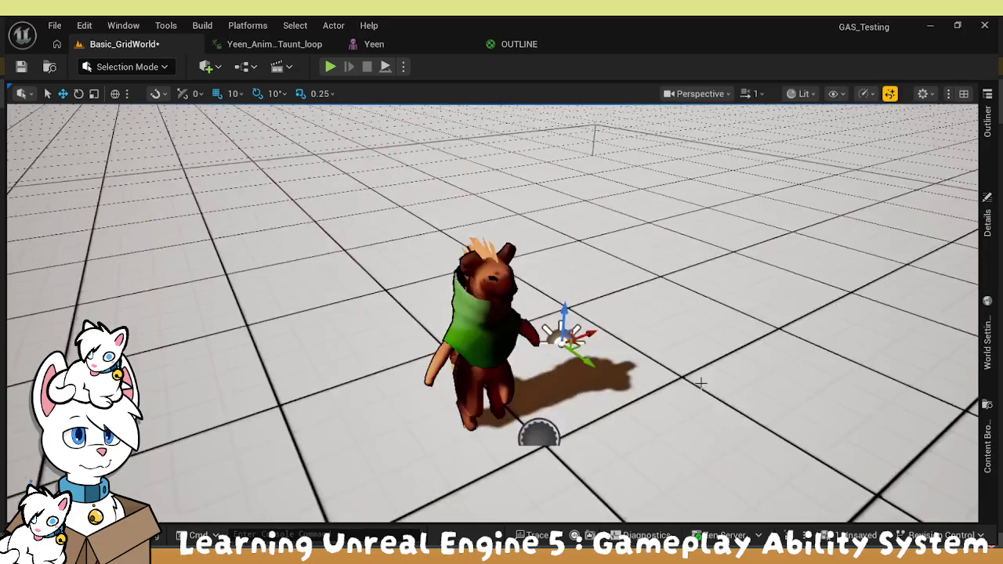
pyautogui.scroll(3, 701, 381)
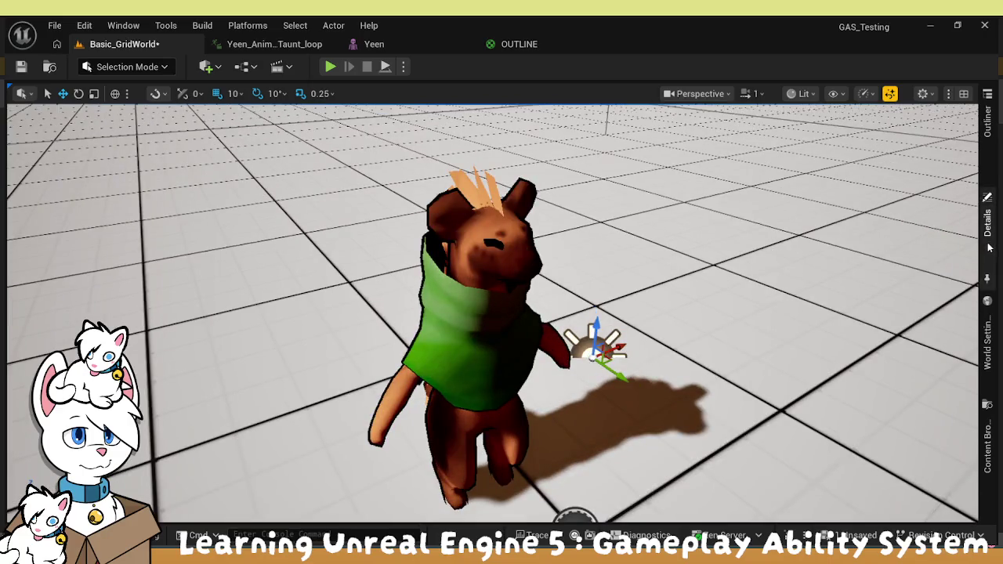
# Reset Indirect Lighting Intensity to 1.0 and drag the light's Source Angle up to 0.5357
pyautogui.click(987, 214)
pyautogui.scroll(2, 815, 306)
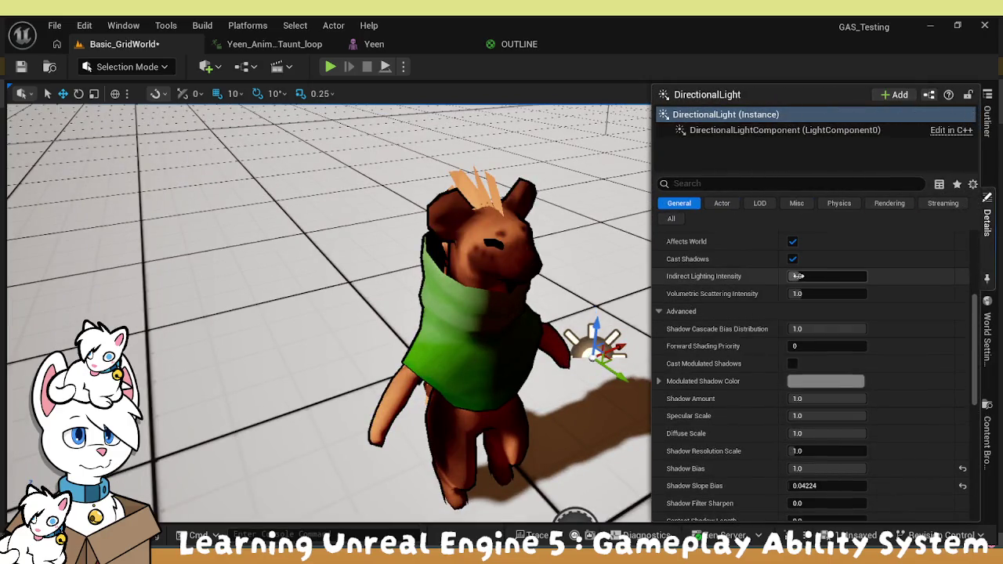
pyautogui.scroll(2, 792, 286)
pyautogui.moveTo(807, 317)
pyautogui.mouseDown()
pyautogui.moveTo(831, 317)
pyautogui.moveTo(807, 318)
pyautogui.mouseUp()
pyautogui.click(962, 319)
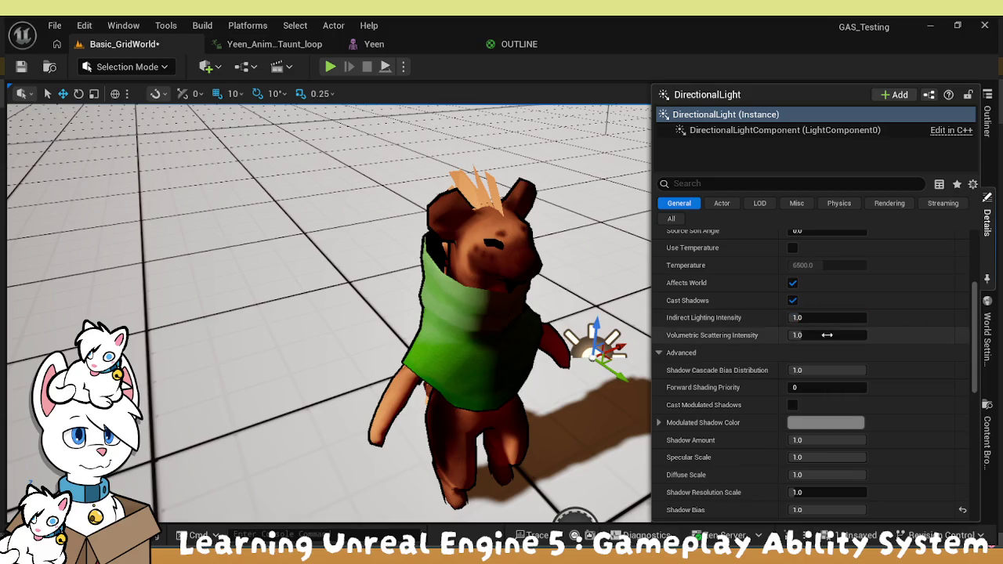
pyautogui.scroll(3, 808, 314)
pyautogui.moveTo(808, 276); pyautogui.dragTo(831, 276)
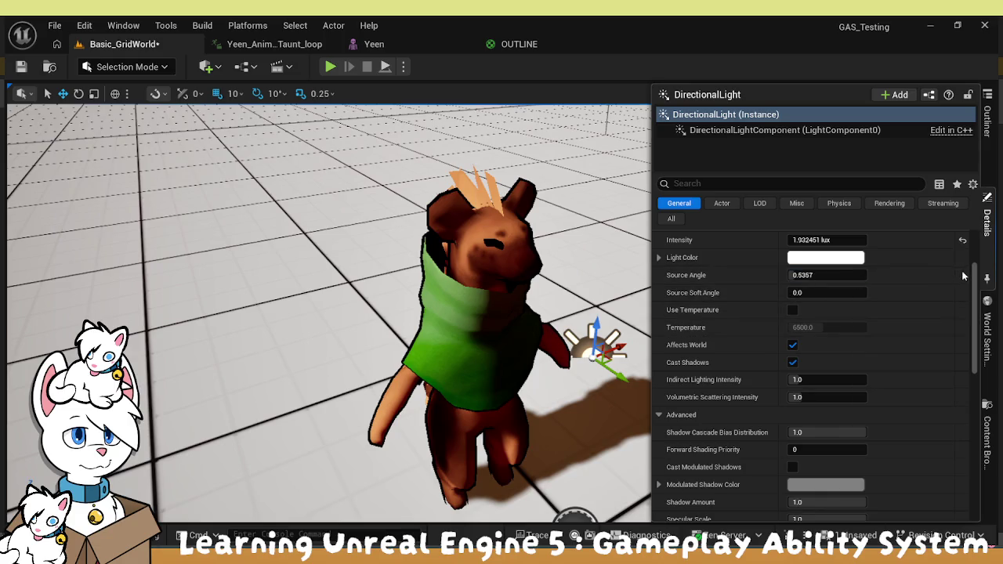
pyautogui.moveTo(797, 292); pyautogui.dragTo(802, 292)
pyautogui.scroll(2, 894, 296)
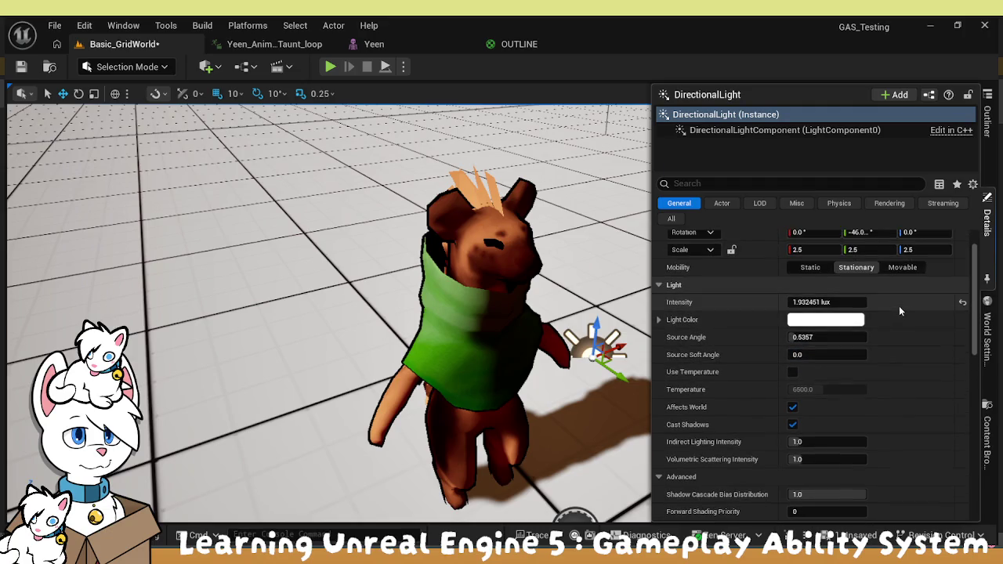
# Try light Intensity values of 160 and about 30 lux, settling on 138 lux
pyautogui.click(819, 302)
pyautogui.write('160')
pyautogui.press('Return')
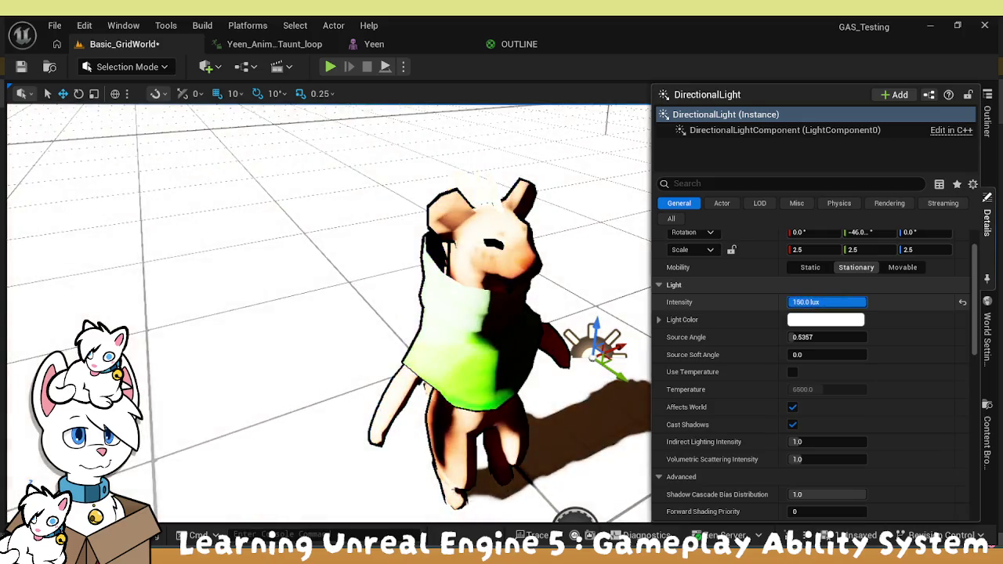
pyautogui.moveTo(819, 302)
pyautogui.mouseDown()
pyautogui.moveTo(788, 302)
pyautogui.moveTo(811, 302)
pyautogui.mouseUp()
pyautogui.write('160')
pyautogui.press('Return')
pyautogui.write('138')
pyautogui.press('Return')
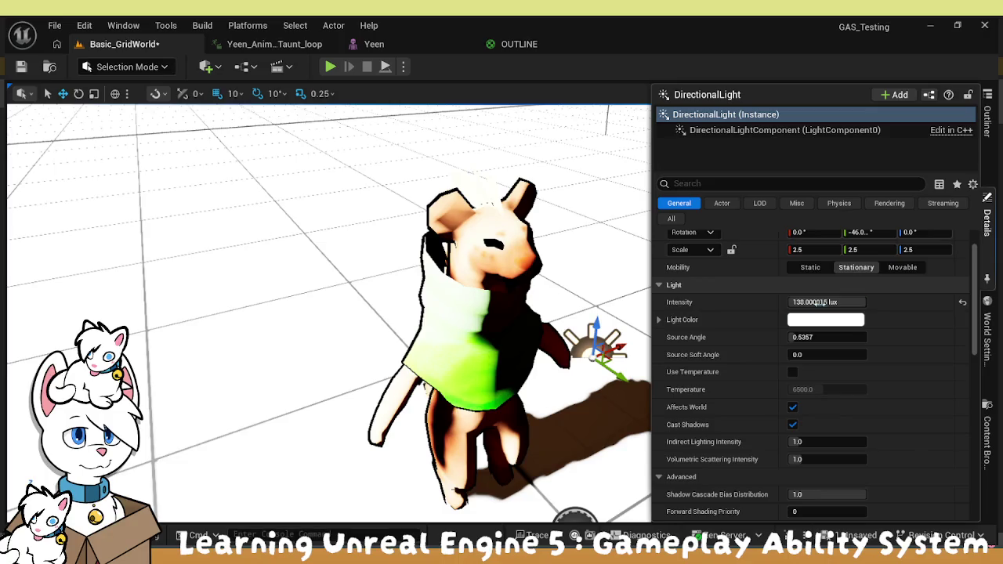
# Toggle Affects World off and on, reset Intensity, and dim the light to 2–3 lux
pyautogui.click(792, 409)
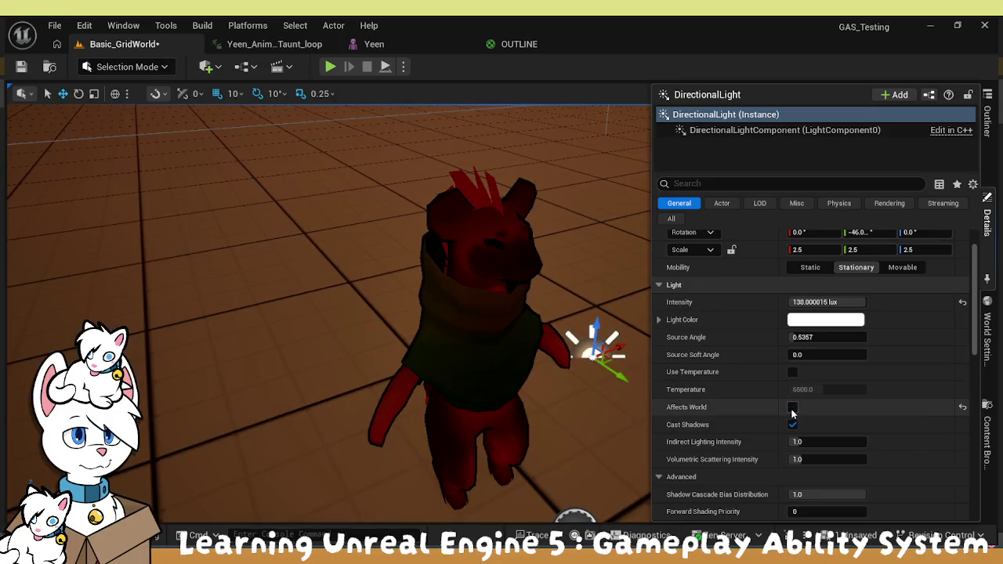
pyautogui.click(793, 408)
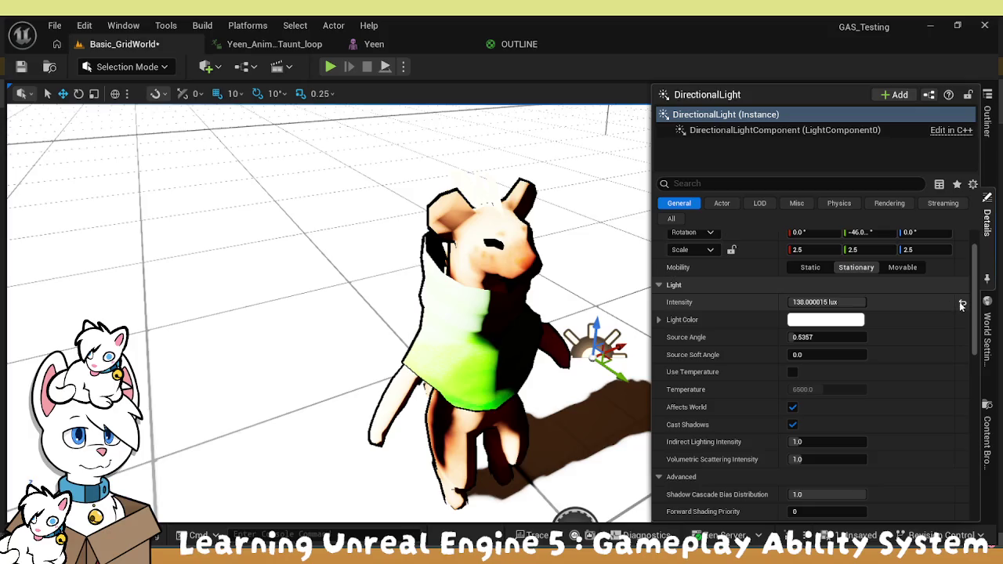
pyautogui.click(962, 305)
pyautogui.moveTo(845, 301); pyautogui.dragTo(827, 301)
pyautogui.click(827, 300)
pyautogui.write('2')
pyautogui.press('Return')
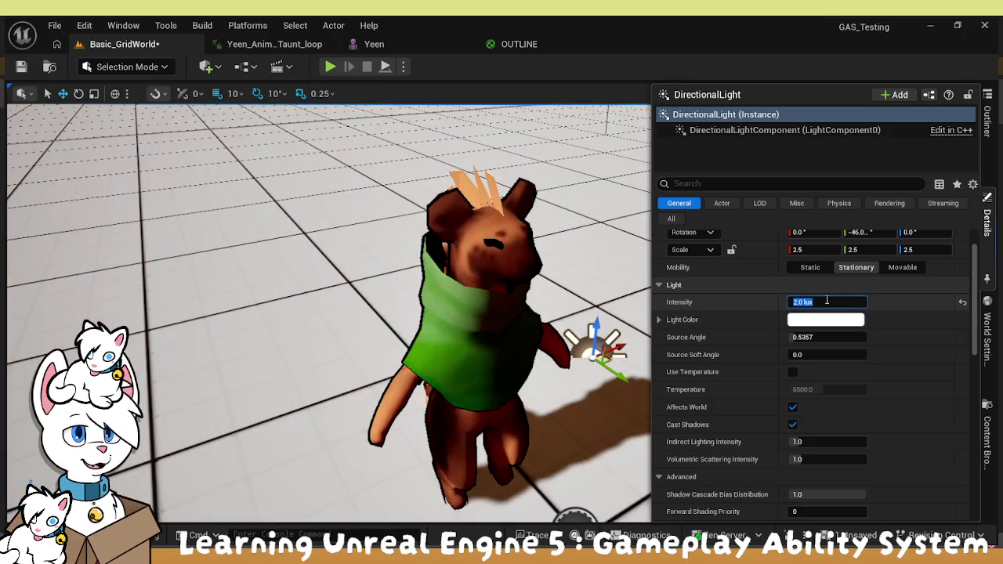
pyautogui.write('3')
pyautogui.press('Return')
pyautogui.moveTo(577, 314); pyautogui.dragTo(577, 313)
pyautogui.moveTo(760, 232); pyautogui.dragTo(760, 232)
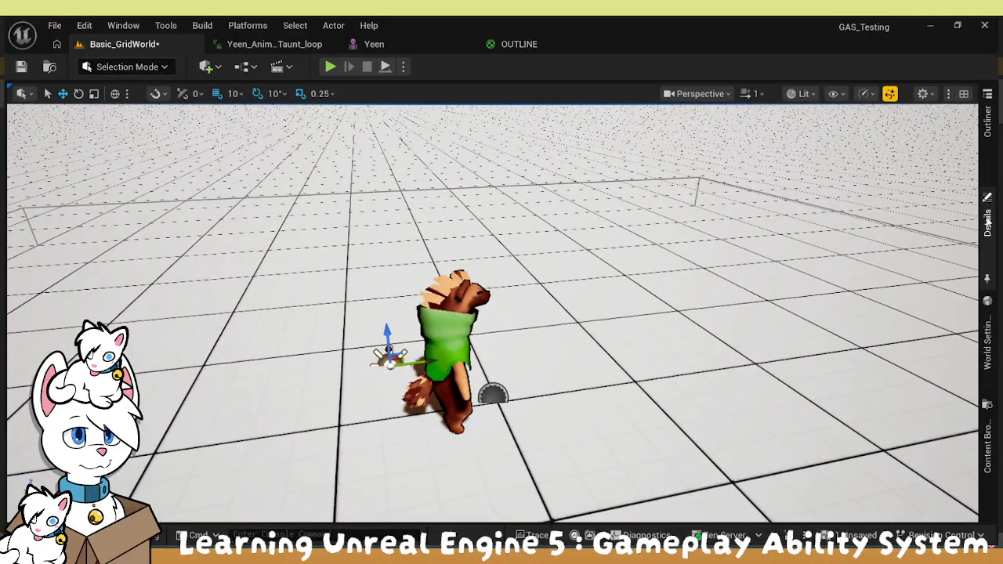
# Reopen the light's details and settle Intensity at 2 lux after trying 1 lux
pyautogui.click(988, 216)
pyautogui.click(823, 302)
pyautogui.write('2')
pyautogui.press('Return')
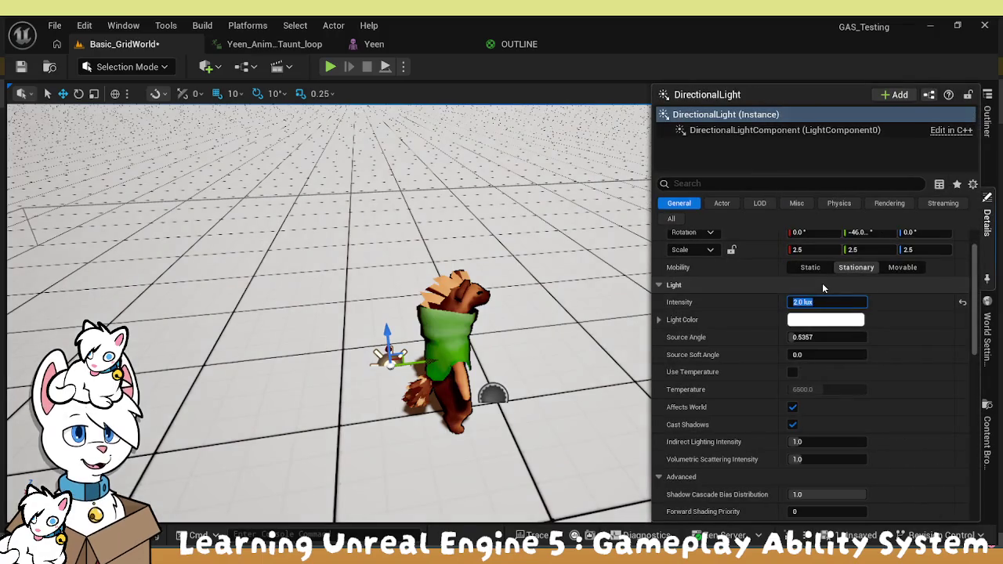
pyautogui.write('1')
pyautogui.press('Return')
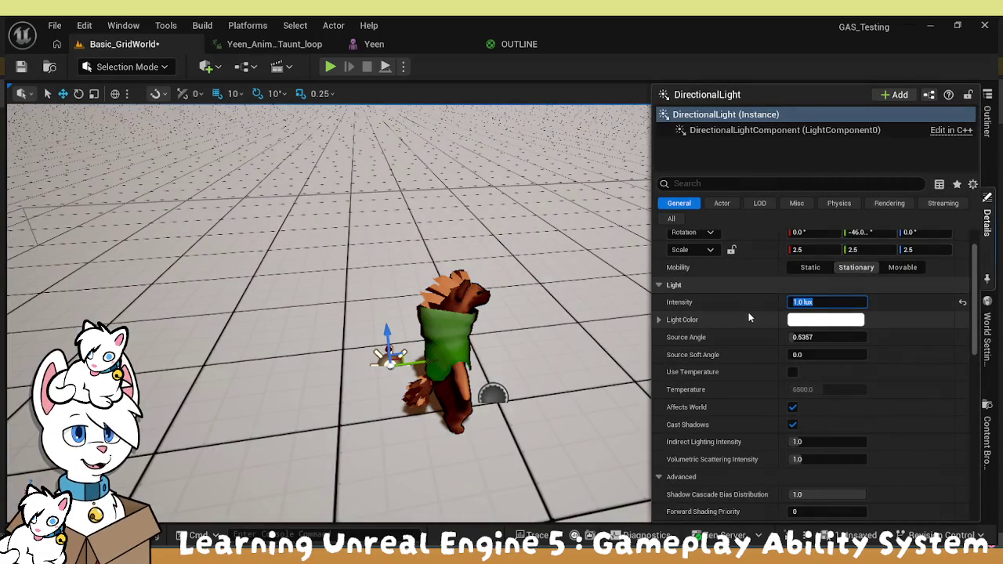
pyautogui.write('2')
pyautogui.press('Return')
# Collapse the Advanced light settings and expand the Advanced shadow settings
pyautogui.moveTo(611, 330)
pyautogui.mouseDown()
pyautogui.moveTo(478, 329)
pyautogui.moveTo(478, 235)
pyautogui.mouseUp()
pyautogui.scroll(-5, 542, 308)
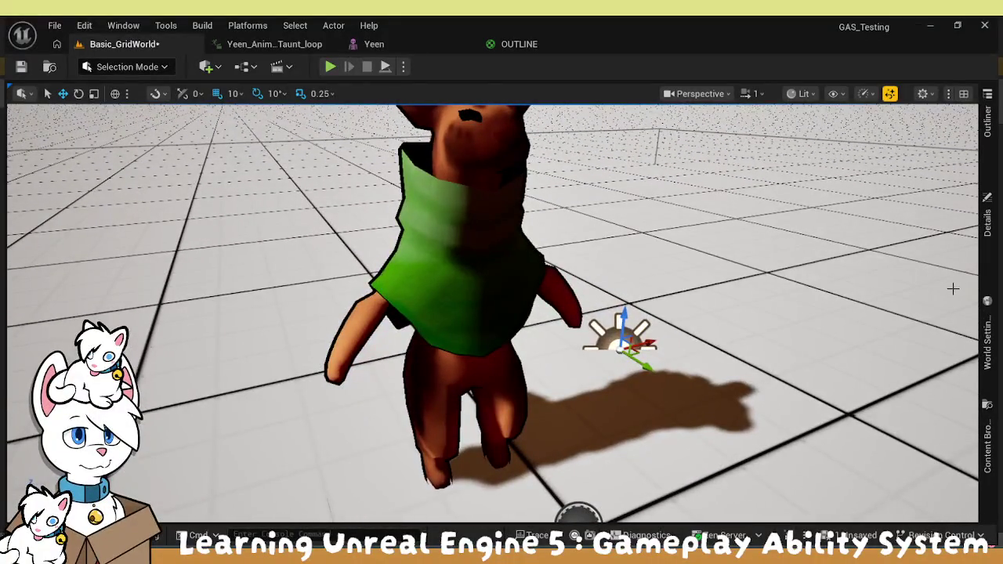
pyautogui.click(987, 216)
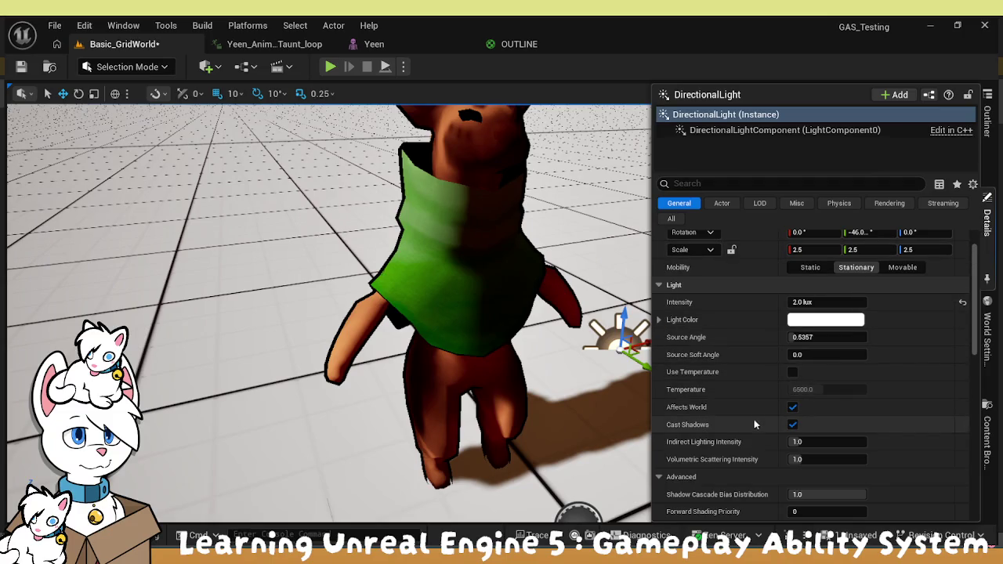
pyautogui.scroll(-2, 761, 427)
pyautogui.click(662, 419)
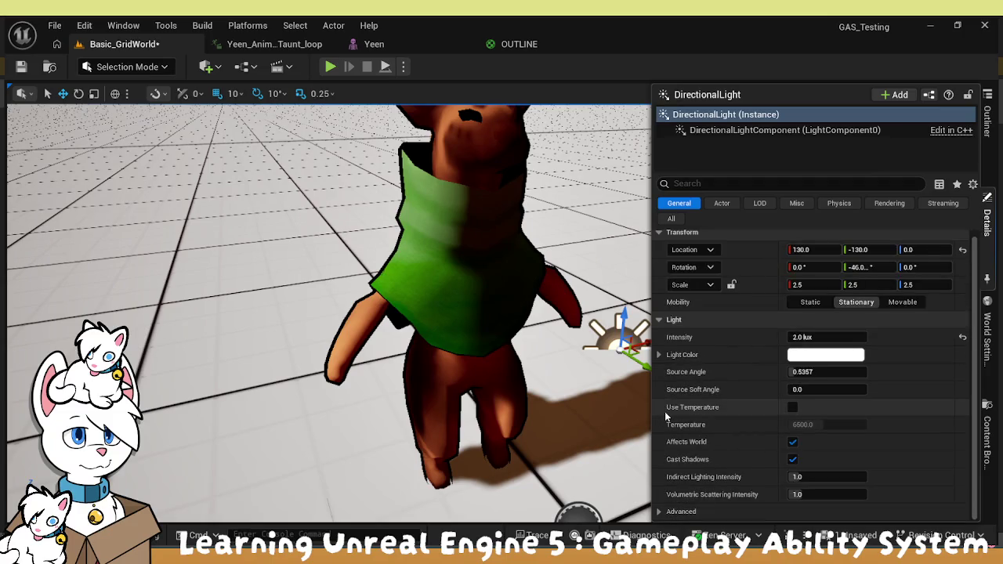
pyautogui.click(667, 511)
pyautogui.scroll(-3, 729, 462)
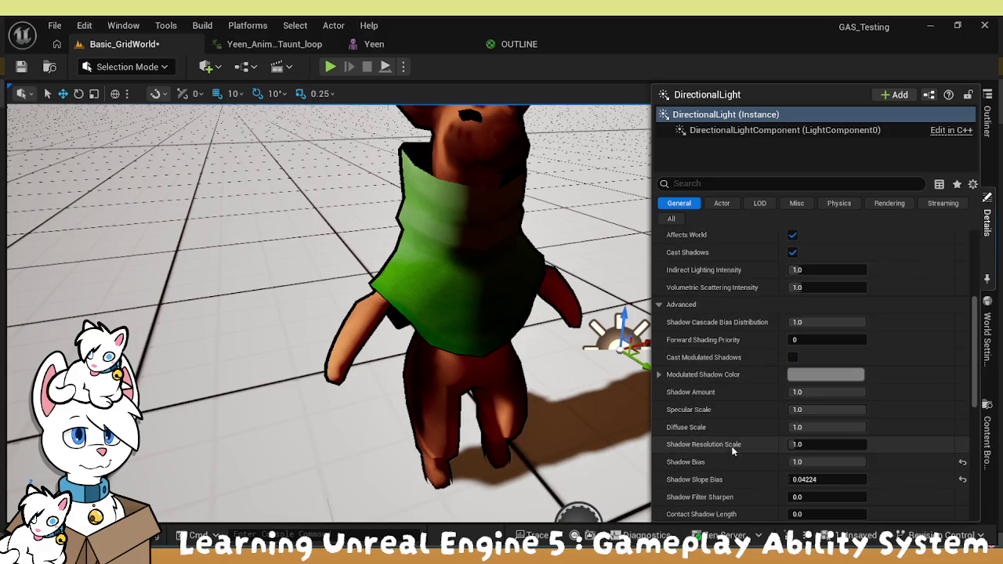
# Lower Shadow Amount and raise Shadow Resolution Scale in the Advanced shadow settings
pyautogui.scroll(-1, 755, 377)
pyautogui.click(659, 355)
pyautogui.click(658, 355)
pyautogui.moveTo(821, 372)
pyautogui.mouseDown()
pyautogui.moveTo(799, 372)
pyautogui.moveTo(866, 371)
pyautogui.moveTo(788, 372)
pyautogui.moveTo(867, 371)
pyautogui.moveTo(793, 371)
pyautogui.moveTo(832, 370)
pyautogui.moveTo(815, 406)
pyautogui.moveTo(795, 406)
pyautogui.moveTo(867, 406)
pyautogui.mouseUp()
pyautogui.moveTo(806, 423); pyautogui.dragTo(831, 424)
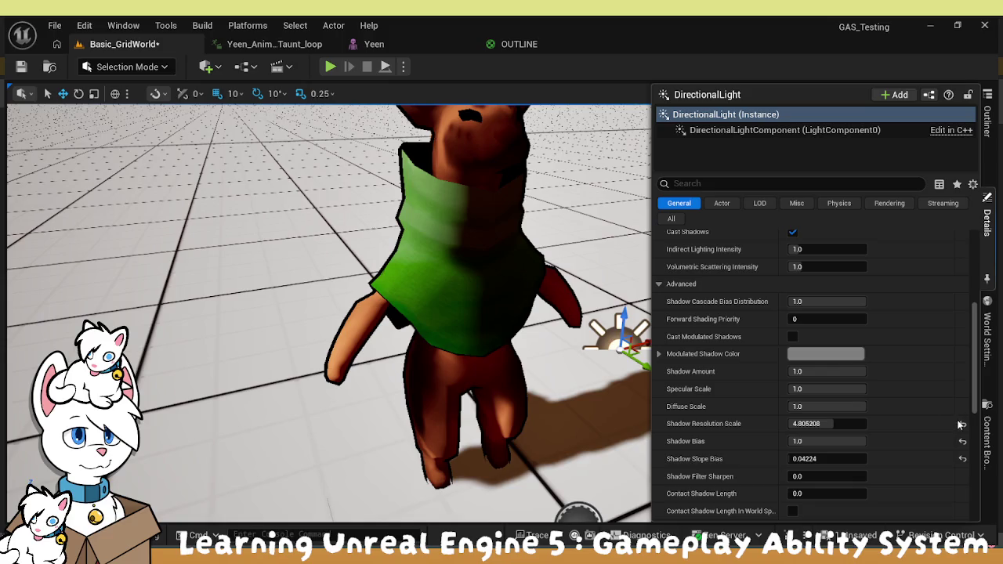
# Drag Shadow Bias down to about 0.4 with Shadow Slope Bias at 0, checking the shadows
pyautogui.click(823, 442)
pyautogui.write('0')
pyautogui.press('Return')
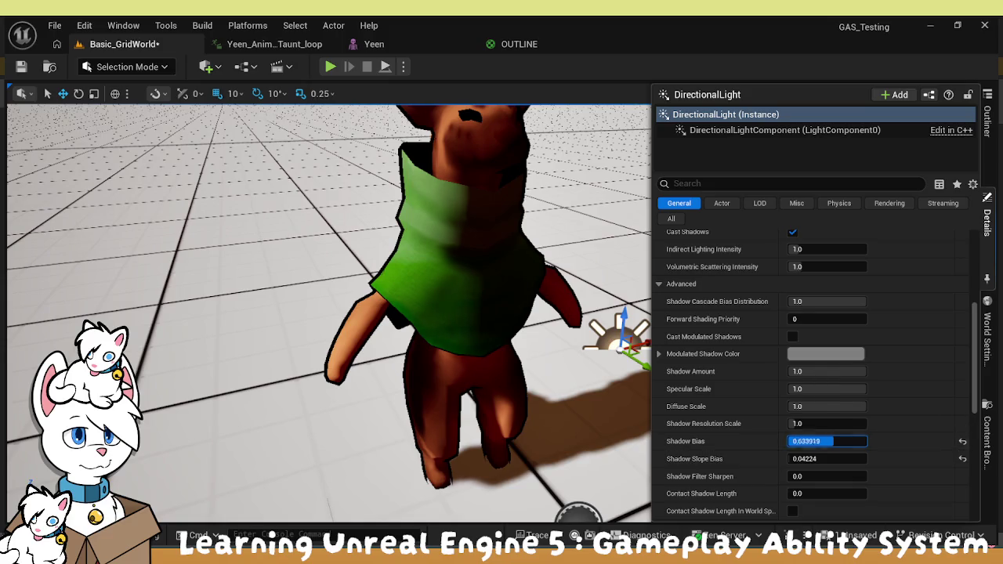
pyautogui.hotkey('ctrl', 'z')
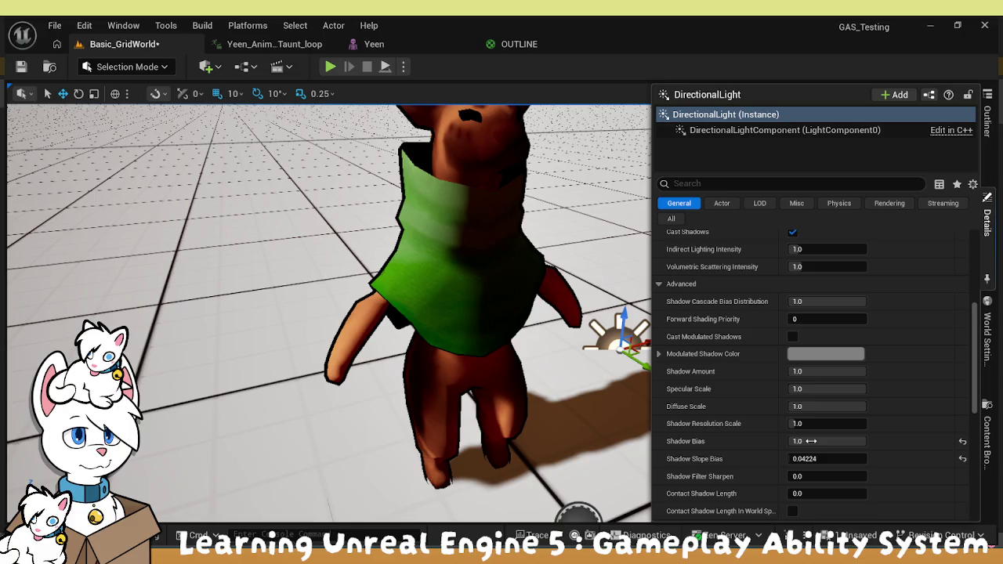
pyautogui.moveTo(815, 441)
pyautogui.mouseDown()
pyautogui.moveTo(804, 441)
pyautogui.moveTo(831, 458)
pyautogui.moveTo(862, 459)
pyautogui.mouseUp()
pyautogui.moveTo(807, 441)
pyautogui.mouseDown()
pyautogui.moveTo(791, 441)
pyautogui.moveTo(808, 459)
pyautogui.moveTo(831, 459)
pyautogui.moveTo(815, 442)
pyautogui.mouseUp()
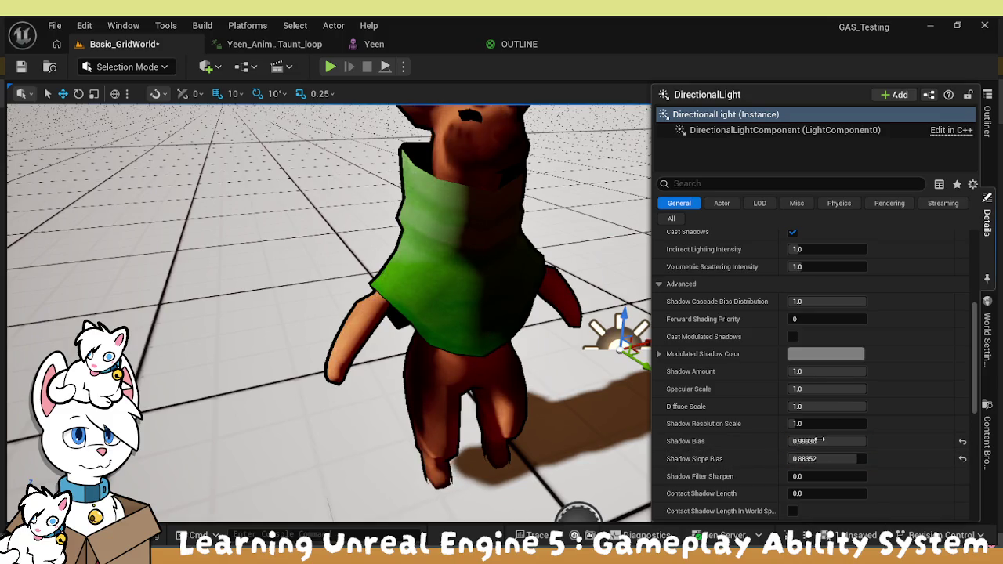
pyautogui.moveTo(820, 441)
pyautogui.mouseDown()
pyautogui.moveTo(800, 441)
pyautogui.moveTo(792, 460)
pyautogui.moveTo(831, 441)
pyautogui.mouseUp()
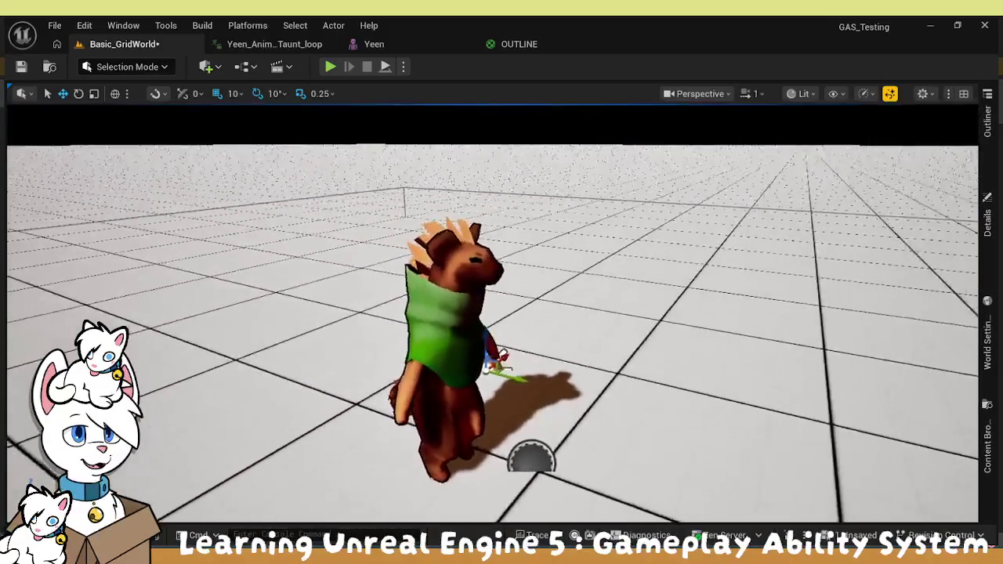
pyautogui.moveTo(531, 458)
pyautogui.mouseDown()
pyautogui.moveTo(477, 512)
pyautogui.moveTo(553, 465)
pyautogui.moveTo(658, 442)
pyautogui.moveTo(457, 381)
pyautogui.moveTo(540, 367)
pyautogui.moveTo(633, 413)
pyautogui.moveTo(574, 429)
pyautogui.moveTo(455, 385)
pyautogui.moveTo(484, 399)
pyautogui.moveTo(480, 391)
pyautogui.moveTo(472, 407)
pyautogui.moveTo(505, 419)
pyautogui.moveTo(634, 391)
pyautogui.moveTo(530, 399)
pyautogui.moveTo(529, 443)
pyautogui.mouseUp()
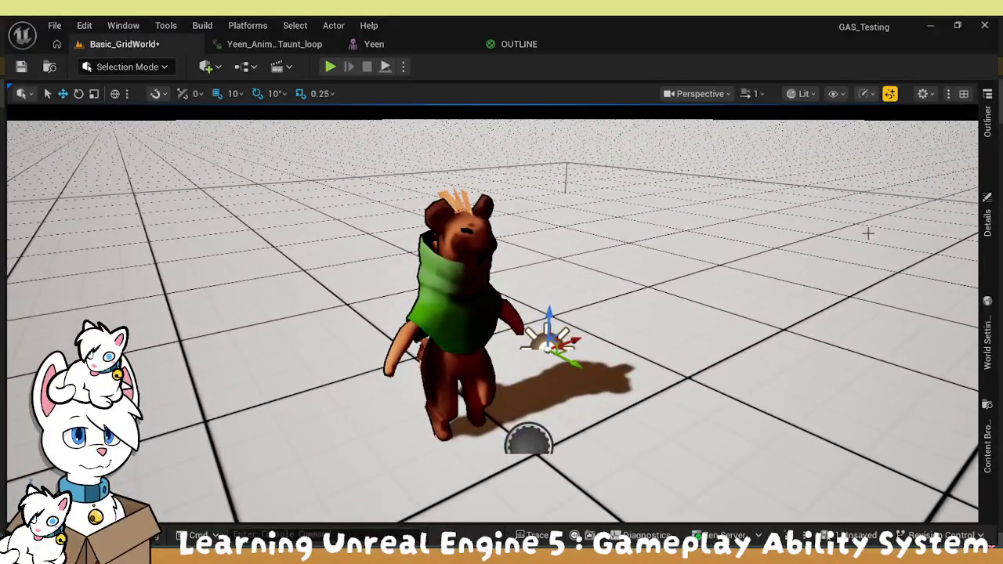
pyautogui.click(988, 215)
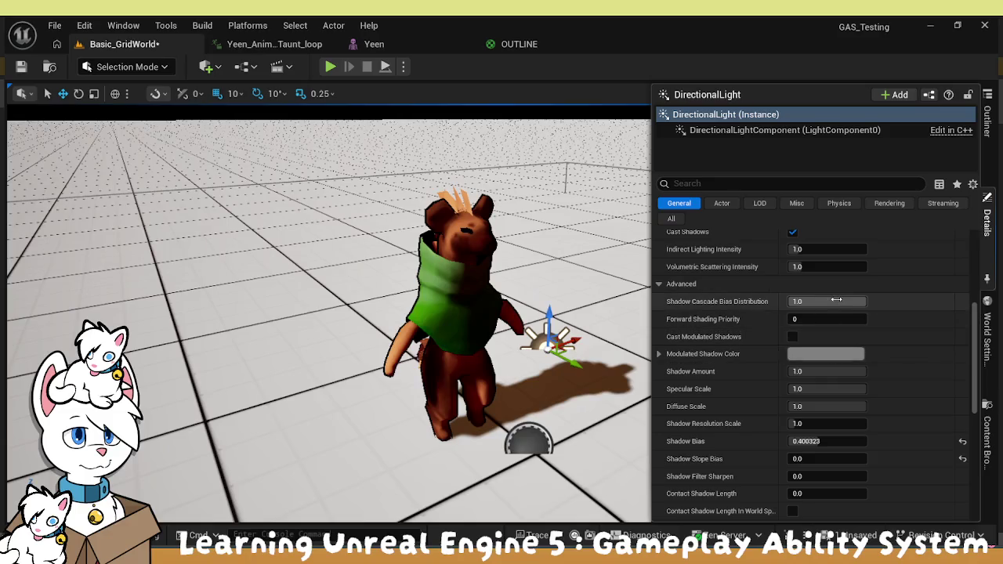
# Lower Shadow Cascade Bias Distribution to about 0.19
pyautogui.scroll(1, 837, 301)
pyautogui.moveTo(837, 322)
pyautogui.mouseDown()
pyautogui.moveTo(804, 321)
pyautogui.moveTo(850, 321)
pyautogui.moveTo(792, 321)
pyautogui.moveTo(862, 322)
pyautogui.moveTo(805, 322)
pyautogui.mouseUp()
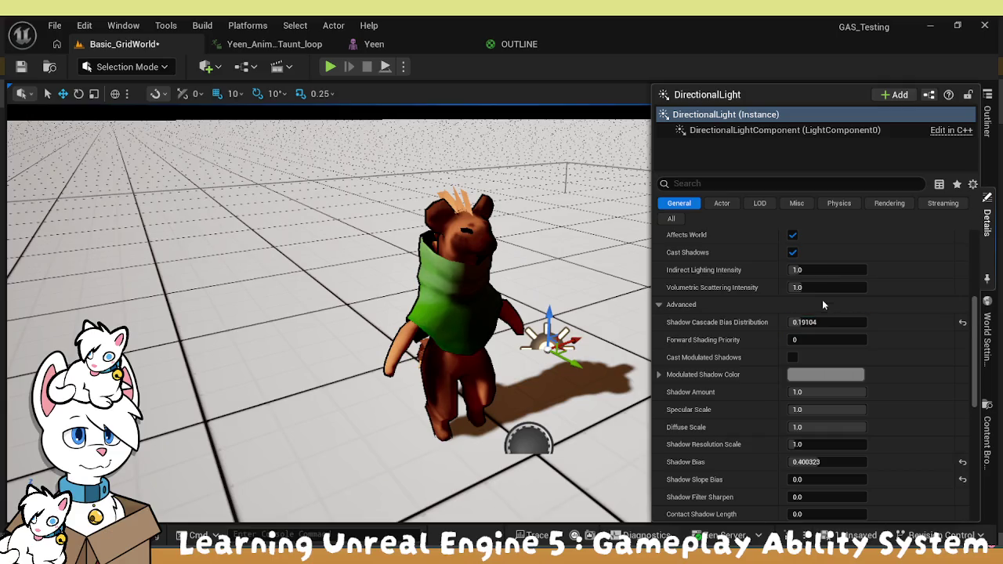
pyautogui.scroll(5, 737, 295)
pyautogui.scroll(-3, 737, 376)
pyautogui.scroll(-3, 736, 381)
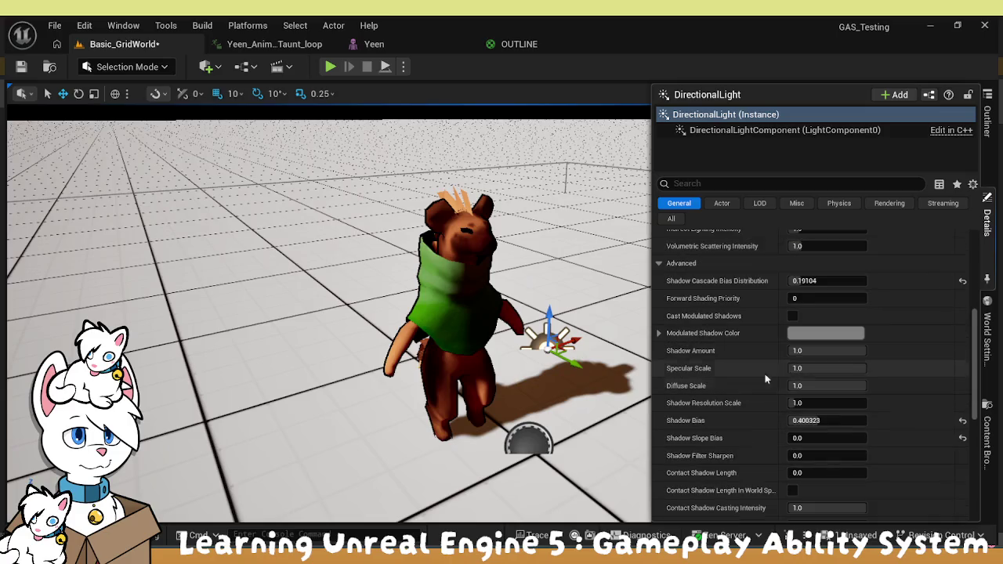
# Set Shadow Amount to 0.75 and recentre the view on Yeen
pyautogui.moveTo(816, 351)
pyautogui.mouseDown()
pyautogui.moveTo(790, 350)
pyautogui.moveTo(815, 350)
pyautogui.moveTo(794, 351)
pyautogui.moveTo(815, 350)
pyautogui.moveTo(803, 351)
pyautogui.mouseUp()
pyautogui.click(832, 351)
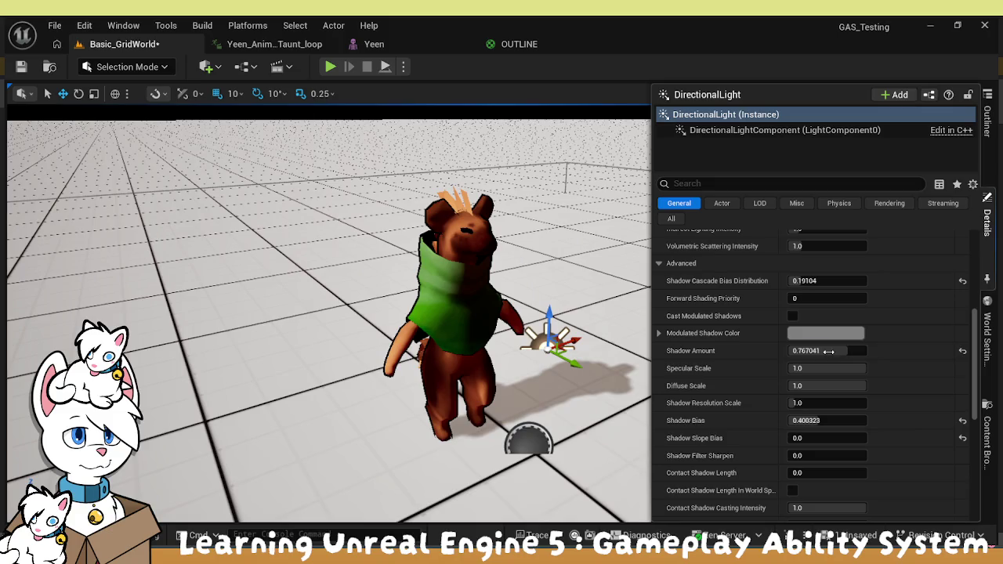
pyautogui.write('0.75')
pyautogui.press('Return')
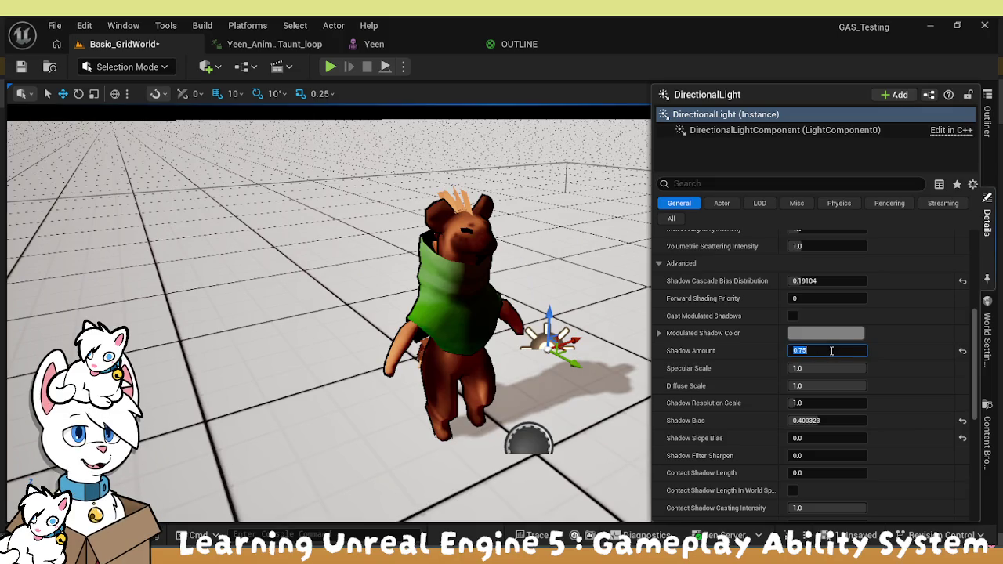
pyautogui.moveTo(596, 337)
pyautogui.mouseDown()
pyautogui.moveTo(596, 368)
pyautogui.moveTo(564, 392)
pyautogui.moveTo(533, 376)
pyautogui.moveTo(517, 345)
pyautogui.mouseUp()
pyautogui.moveTo(375, 339); pyautogui.dragTo(528, 358)
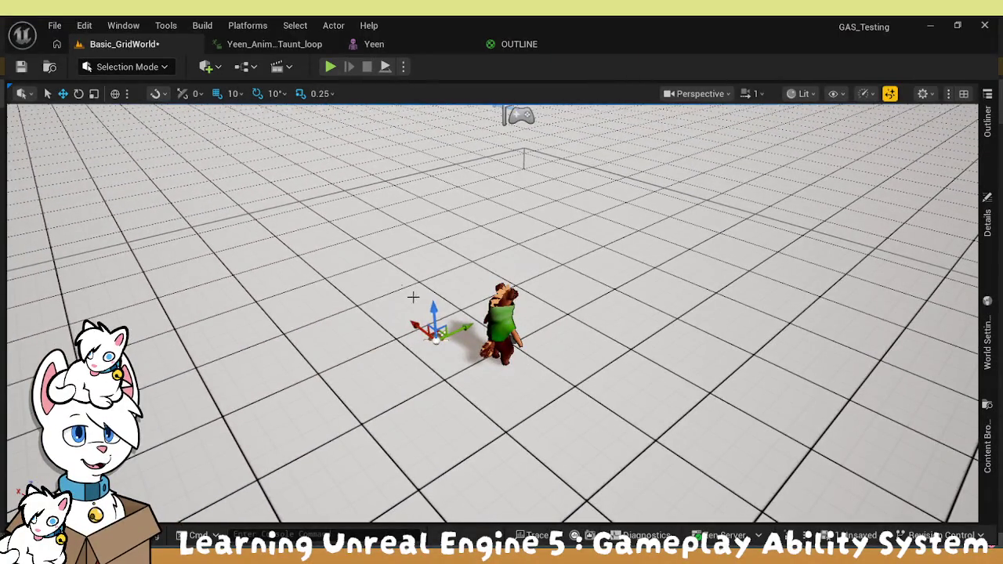
# Select Yeen in the viewport, delete it, and open the Content Drawer on YeenStuff
pyautogui.moveTo(459, 261)
pyautogui.mouseDown()
pyautogui.moveTo(502, 258)
pyautogui.moveTo(470, 227)
pyautogui.mouseUp()
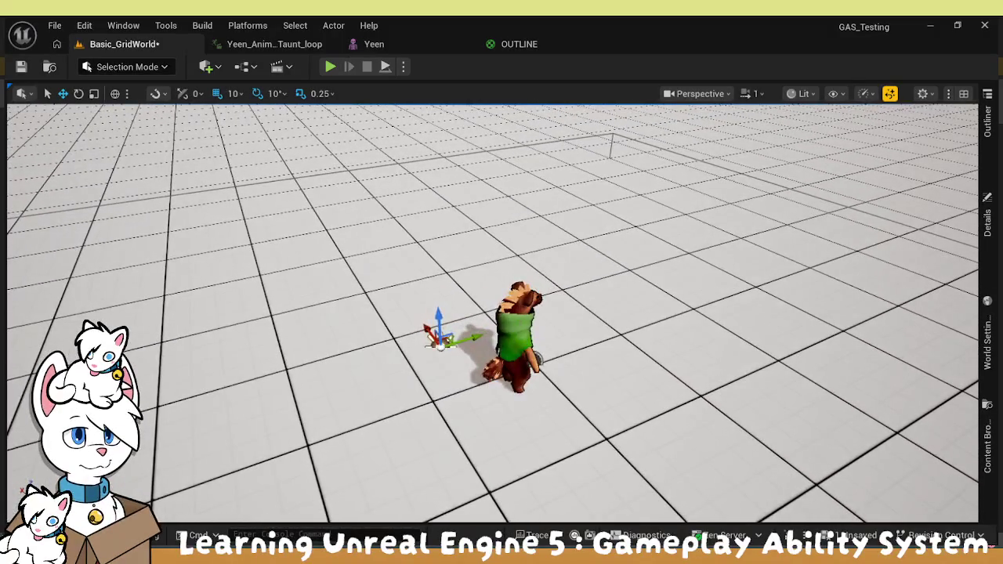
pyautogui.click(517, 337)
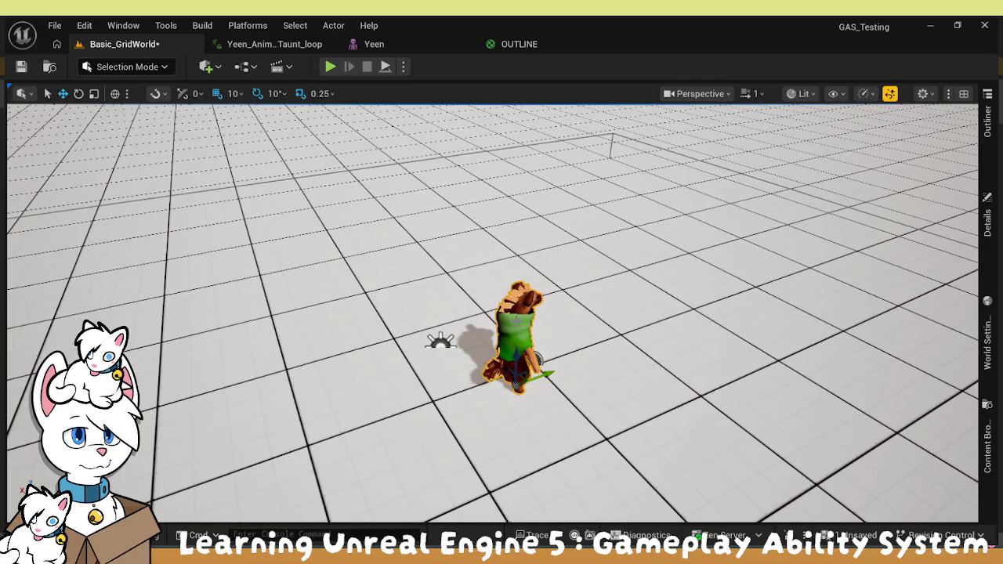
pyautogui.press('Delete')
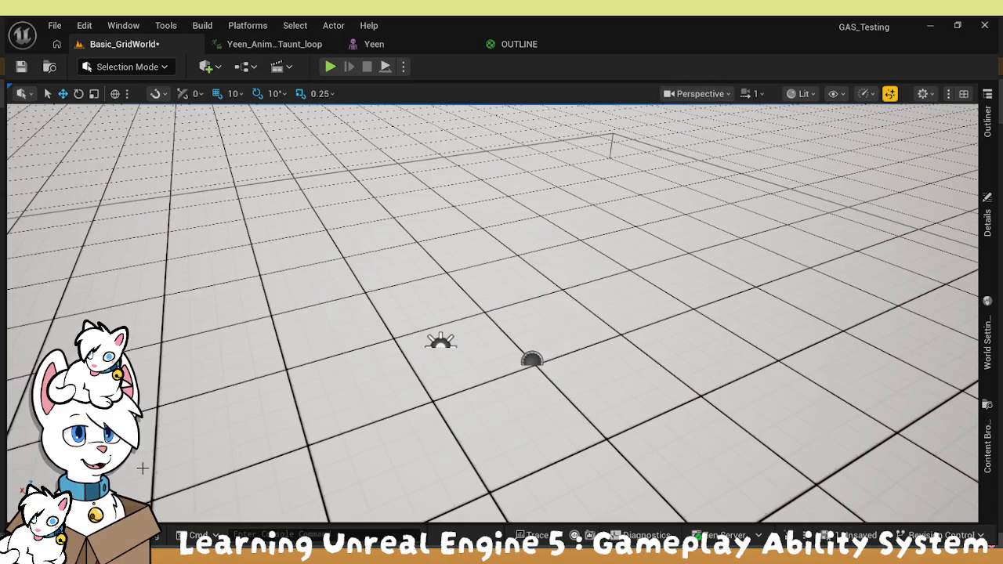
pyautogui.hotkey('ctrl', 'space')
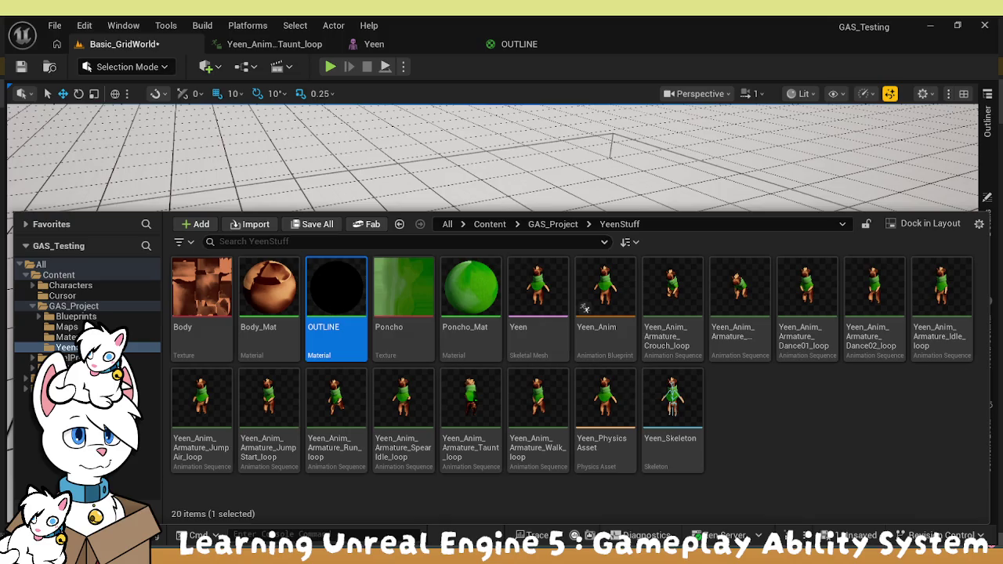
pyautogui.click(753, 414)
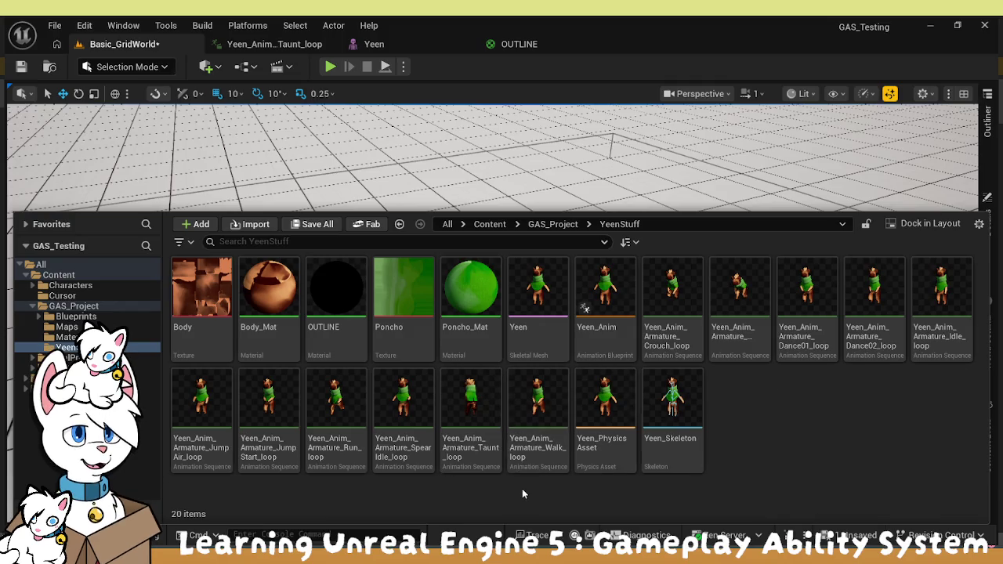
pyautogui.click(615, 312)
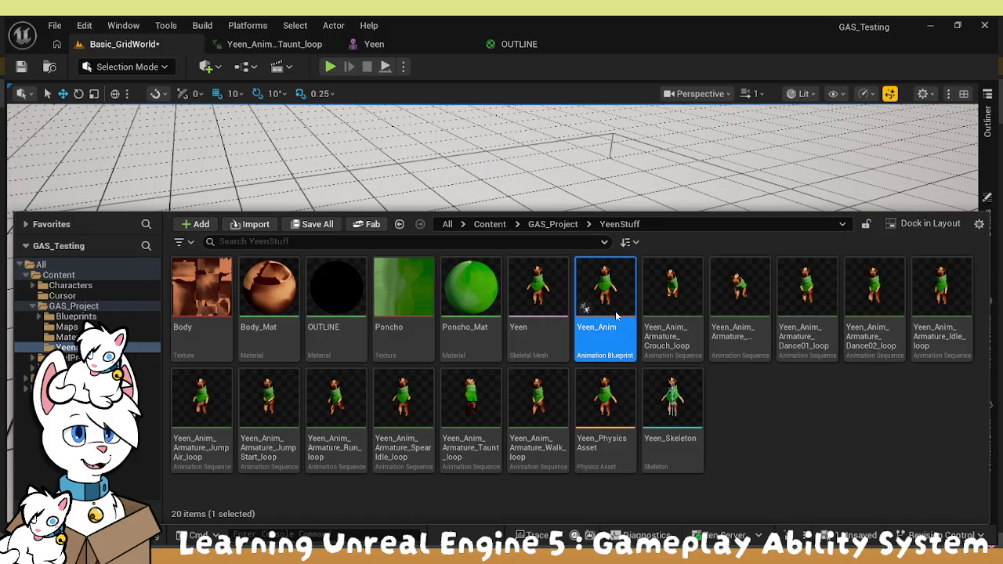
# Open Yeen_Anim, bring up the Content Drawer and browse into the TopDown Blueprints folder
pyautogui.doubleClick(621, 295)
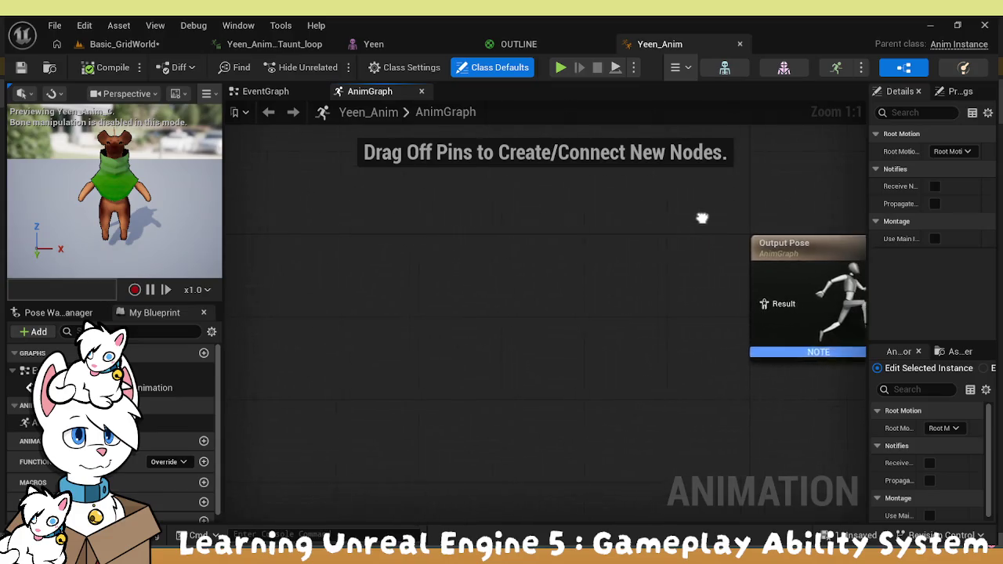
pyautogui.hotkey('ctrl', 'space')
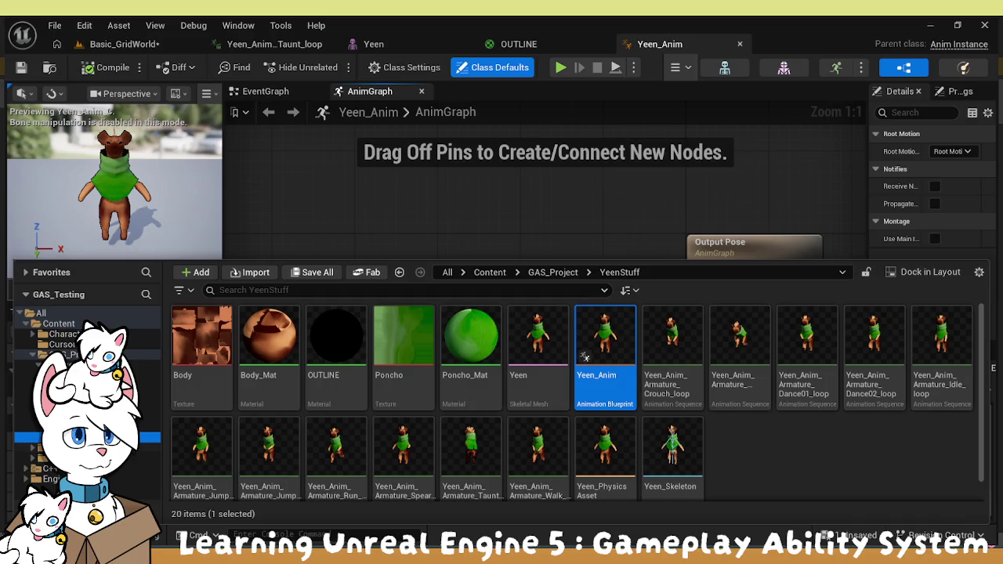
pyautogui.click(63, 468)
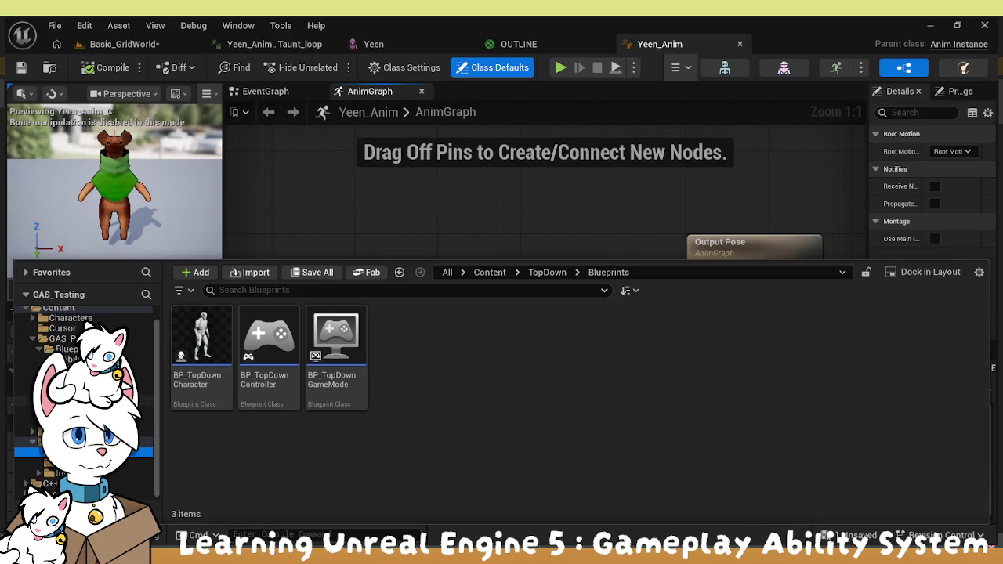
# Browse Characters > Mannequins > Anims > Unarmed and open ABP_Unarmed, panning to its Jump and Fall Loop states
pyautogui.scroll(1, 32, 376)
pyautogui.click(33, 335)
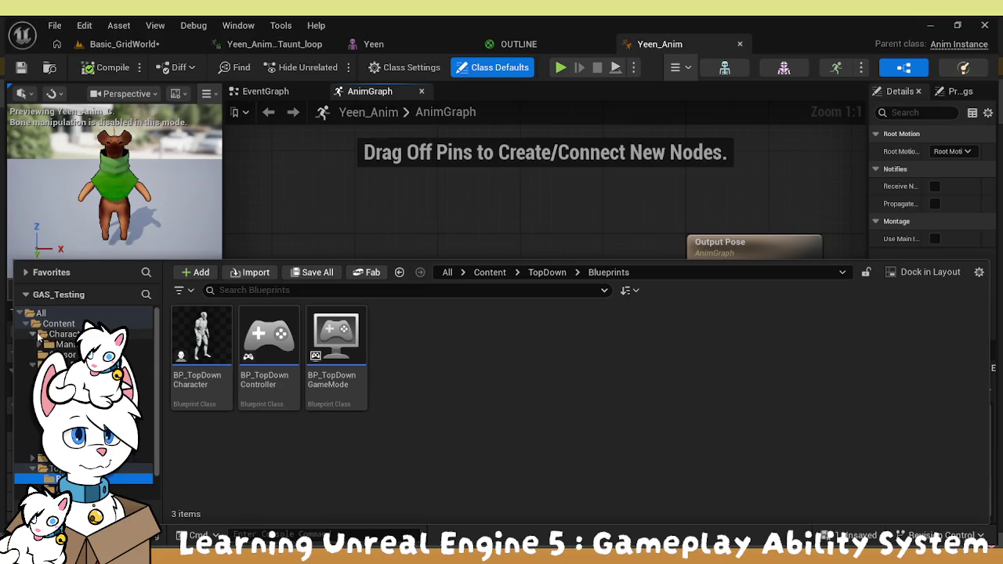
pyautogui.click(59, 345)
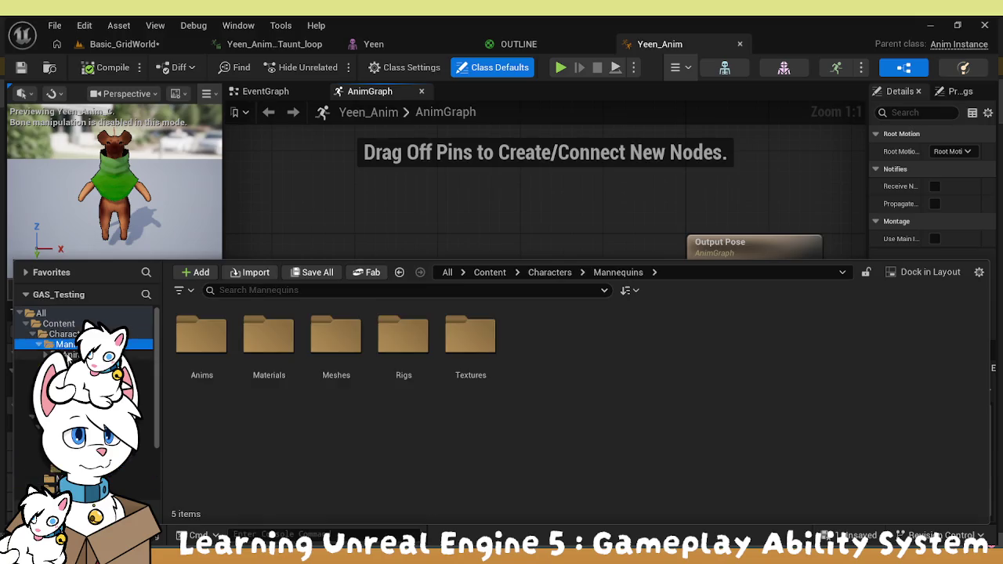
pyautogui.click(69, 355)
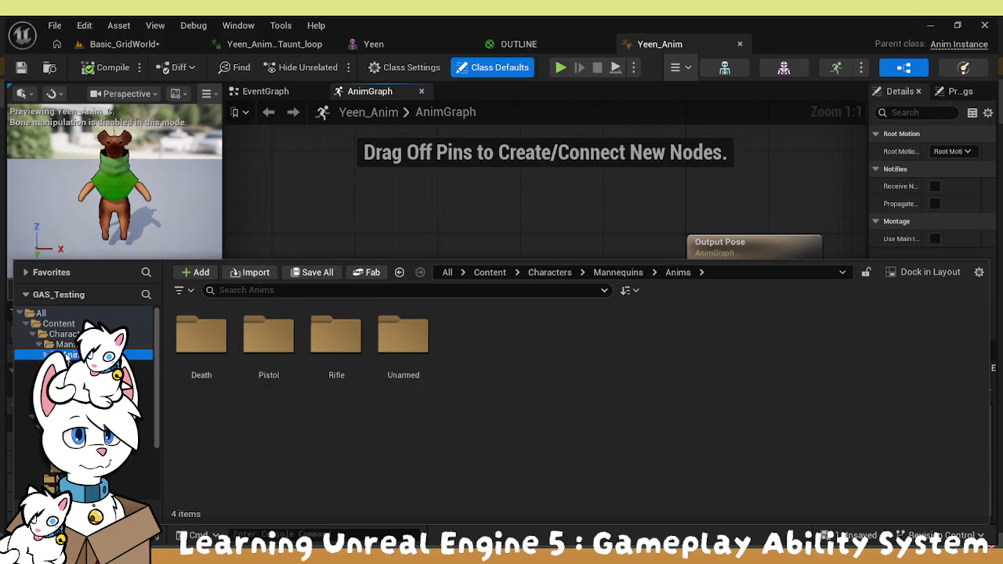
pyautogui.doubleClick(403, 335)
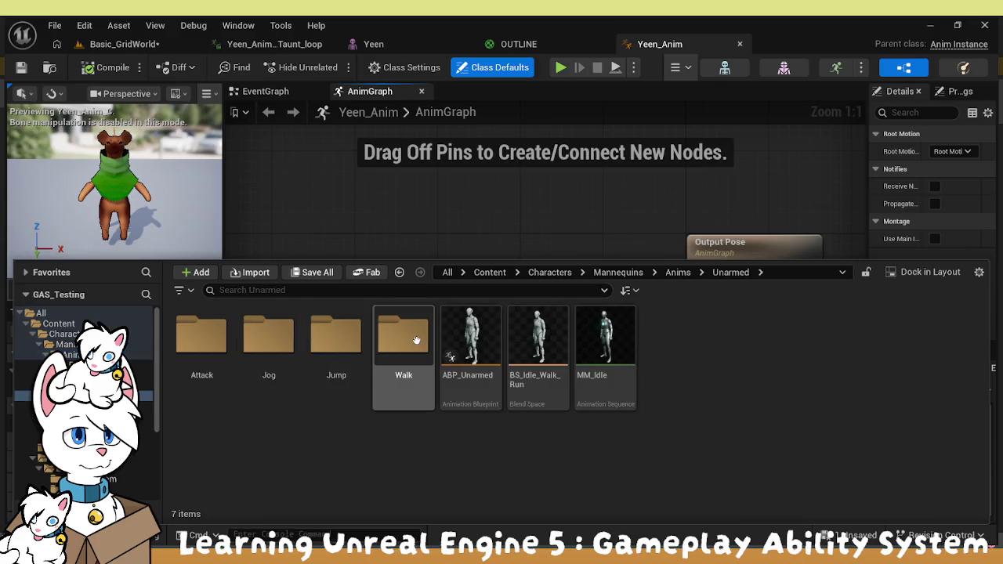
pyautogui.click(483, 389)
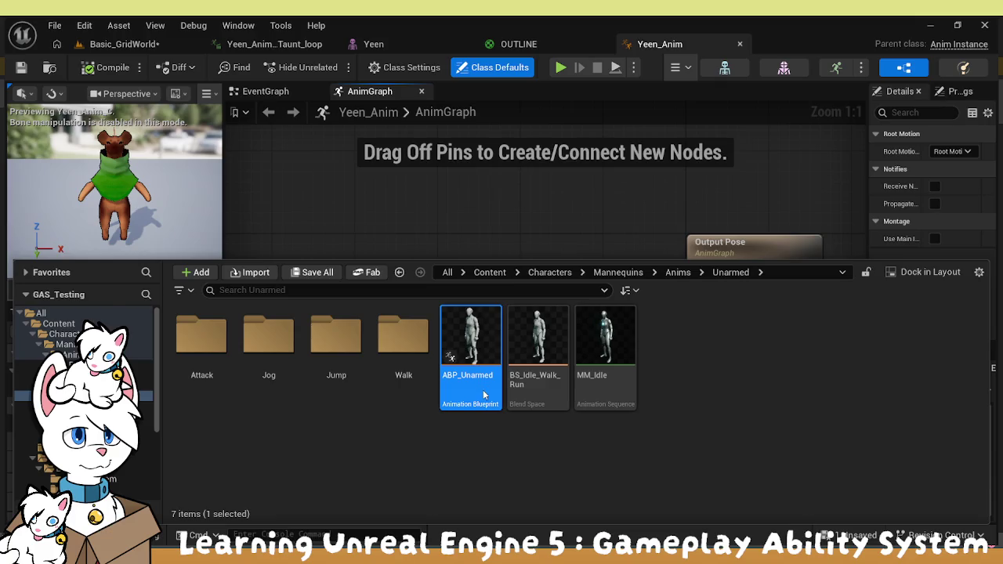
pyautogui.doubleClick(483, 389)
pyautogui.moveTo(494, 300)
pyautogui.mouseDown()
pyautogui.moveTo(246, 253)
pyautogui.moveTo(309, 225)
pyautogui.moveTo(312, 233)
pyautogui.mouseUp()
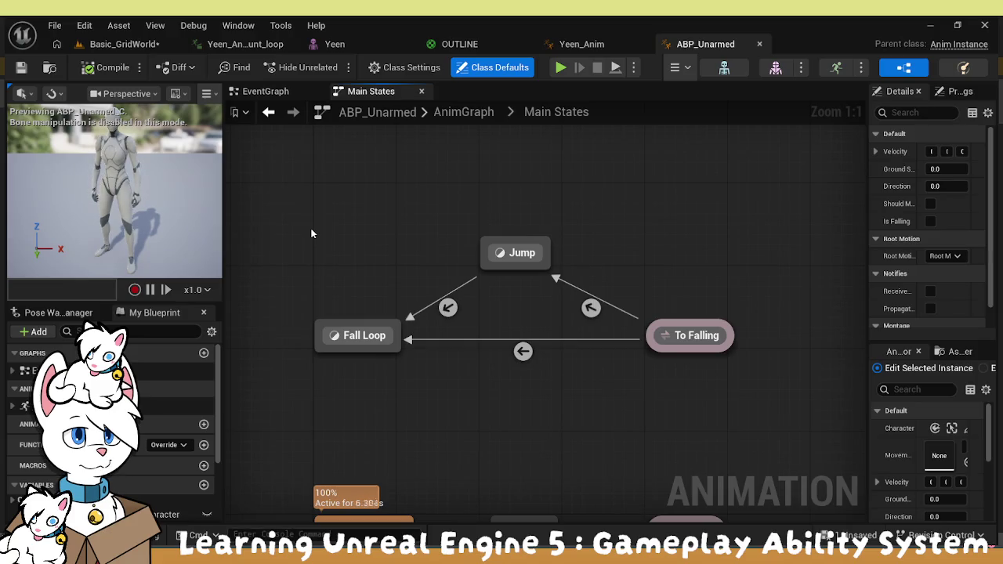
# Pan ABP_Unarmed's states, inspect the EventGraph's initialize-references block, then switch back to Yeen_Anim
pyautogui.moveTo(531, 452)
pyautogui.mouseDown()
pyautogui.moveTo(610, 130)
pyautogui.moveTo(533, 320)
pyautogui.moveTo(553, 352)
pyautogui.moveTo(549, 397)
pyautogui.moveTo(563, 338)
pyautogui.mouseUp()
pyautogui.scroll(-2, 549, 397)
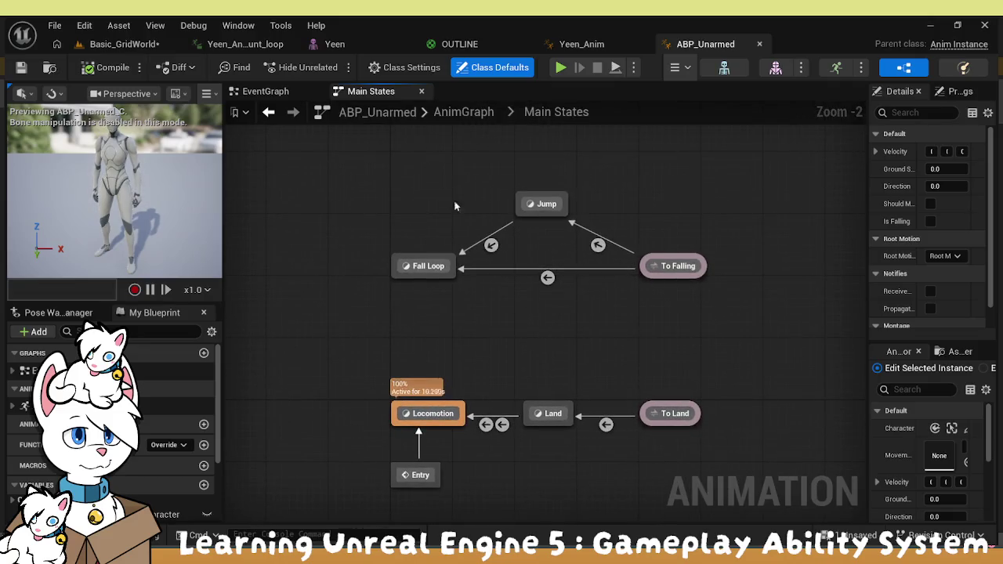
pyautogui.click(267, 92)
pyautogui.scroll(2, 631, 193)
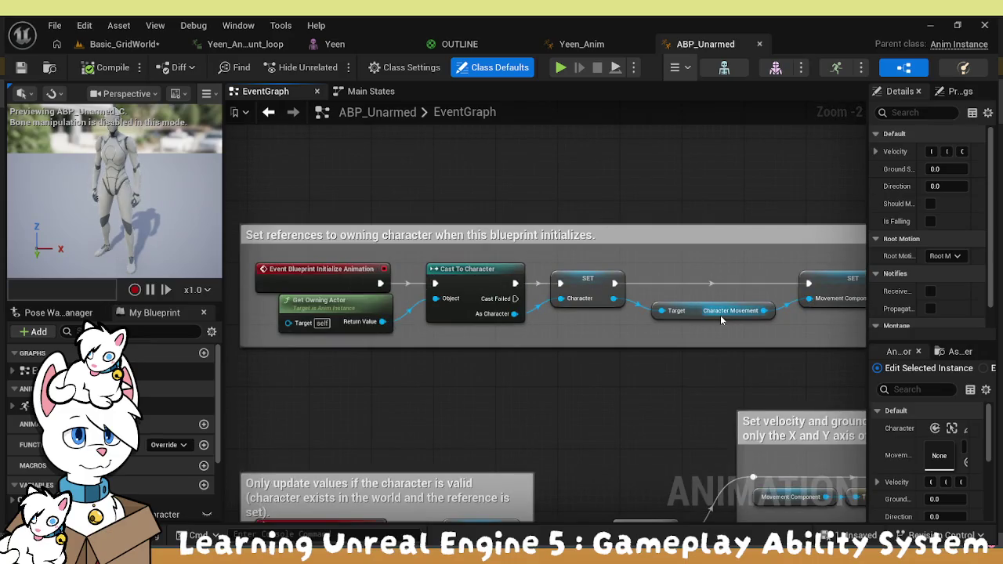
pyautogui.moveTo(661, 310)
pyautogui.mouseDown()
pyautogui.moveTo(684, 317)
pyautogui.moveTo(702, 262)
pyautogui.moveTo(662, 310)
pyautogui.mouseUp()
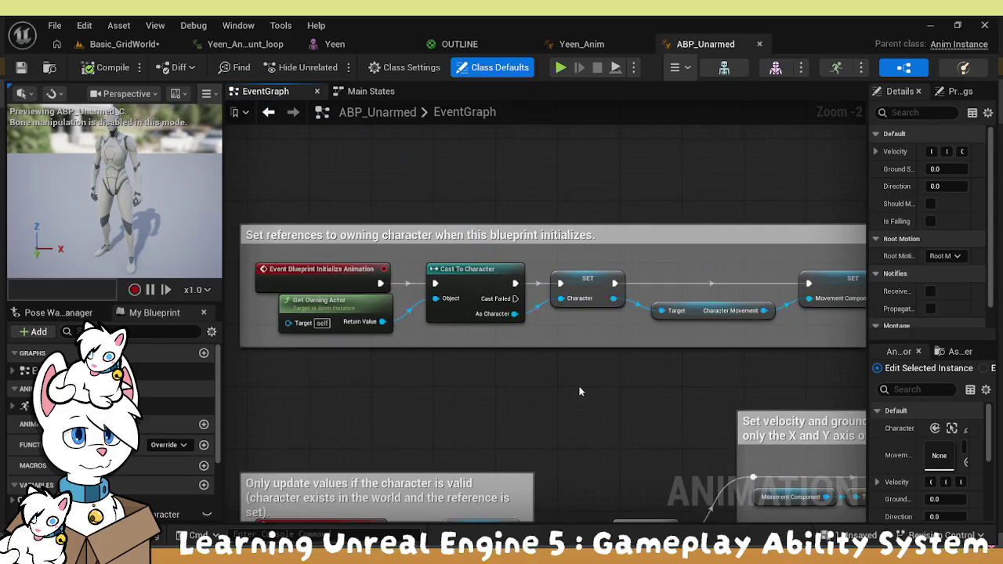
pyautogui.scroll(-2, 551, 369)
pyautogui.moveTo(788, 364); pyautogui.dragTo(274, 221)
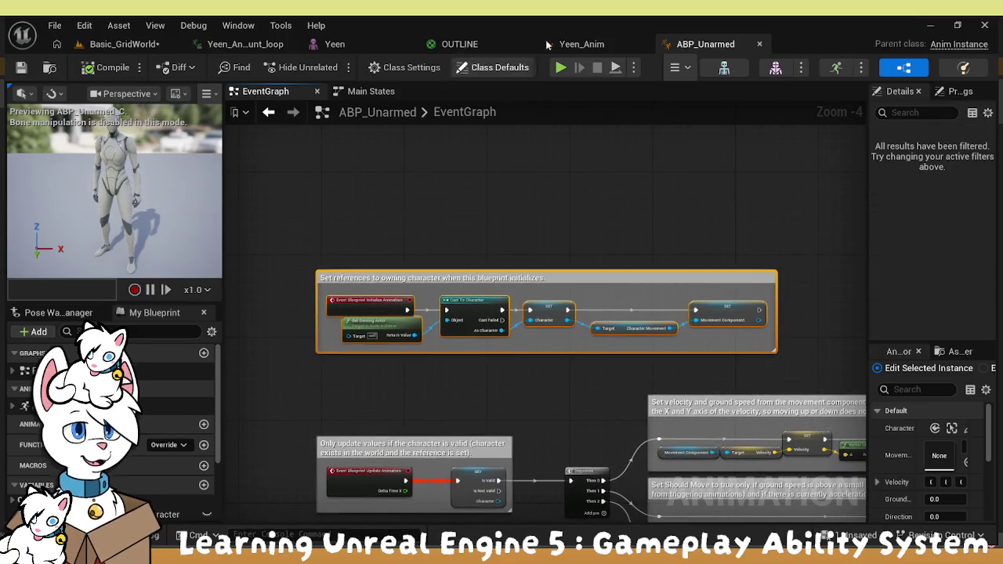
pyautogui.click(596, 44)
pyautogui.scroll(-2, 481, 237)
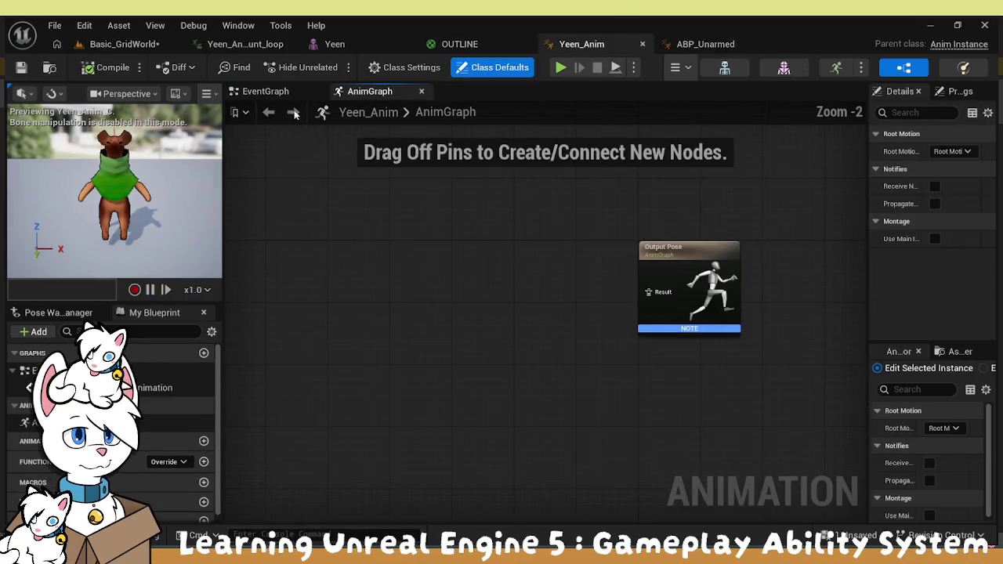
# In Yeen_Anim's event graph, replace the disabled placeholder nodes with the pasted initialize-references block
pyautogui.click(265, 91)
pyautogui.moveTo(696, 381); pyautogui.dragTo(505, 235)
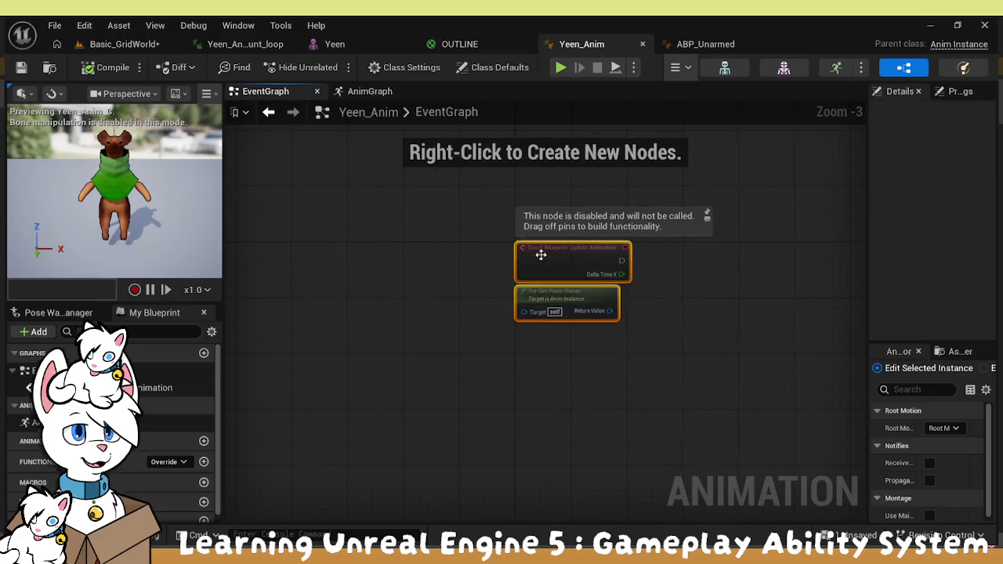
pyautogui.press('Delete')
pyautogui.scroll(-5, 453, 299)
pyautogui.hotkey('ctrl', 'v')
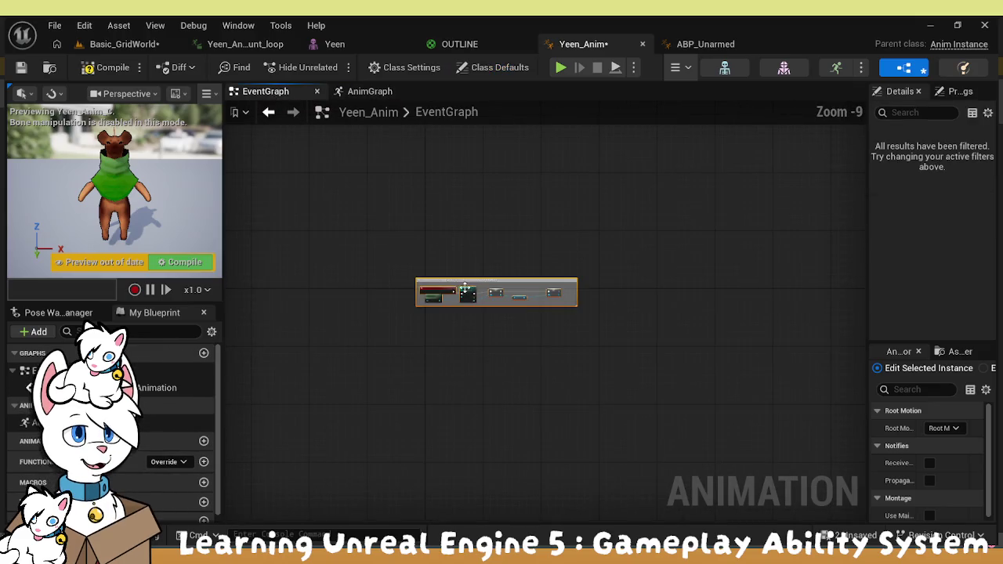
pyautogui.scroll(4, 453, 294)
pyautogui.scroll(2, 414, 308)
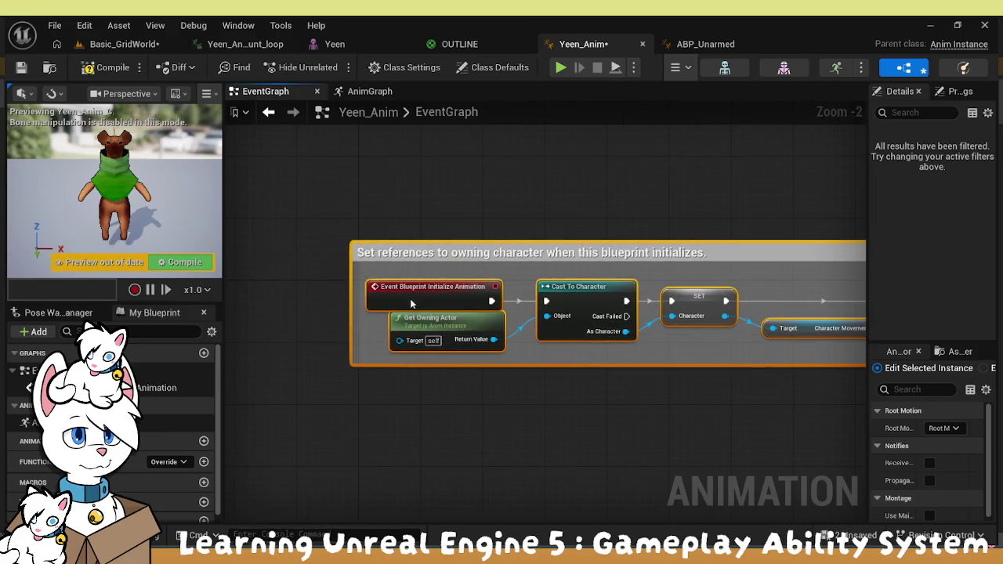
pyautogui.click(497, 378)
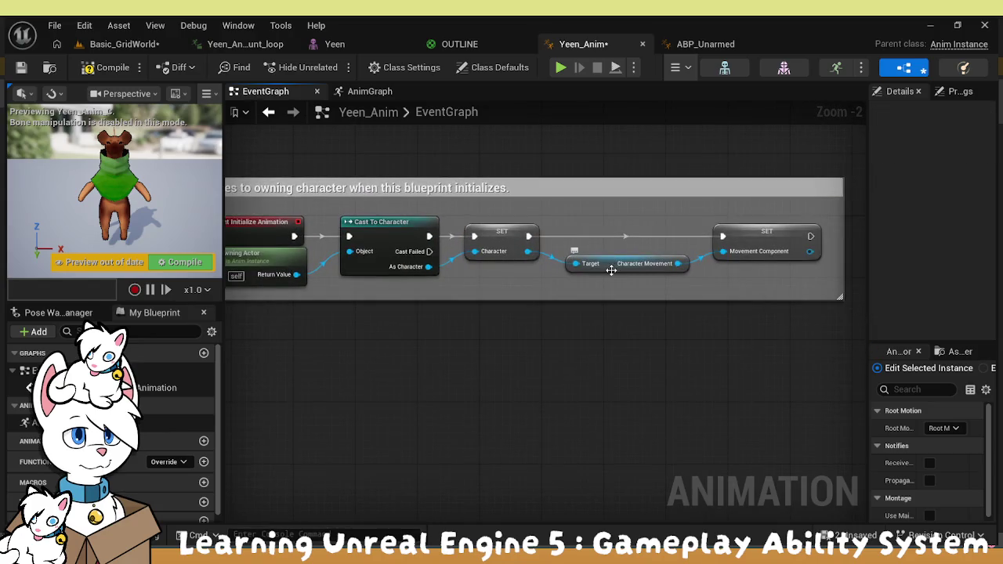
# Inspect the pasted SET Character, Character Movement and SET Movement Component nodes
pyautogui.click(504, 240)
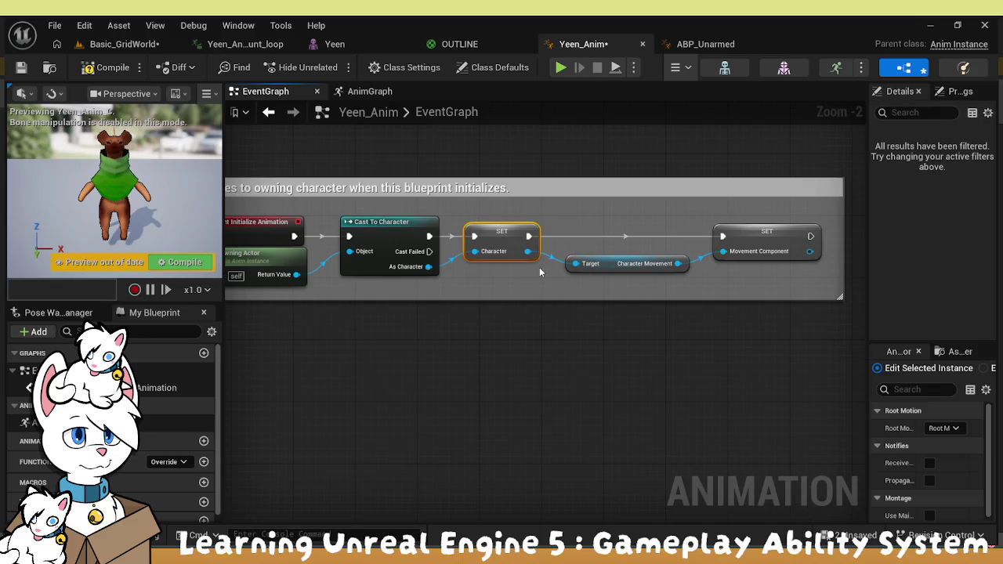
pyautogui.click(632, 268)
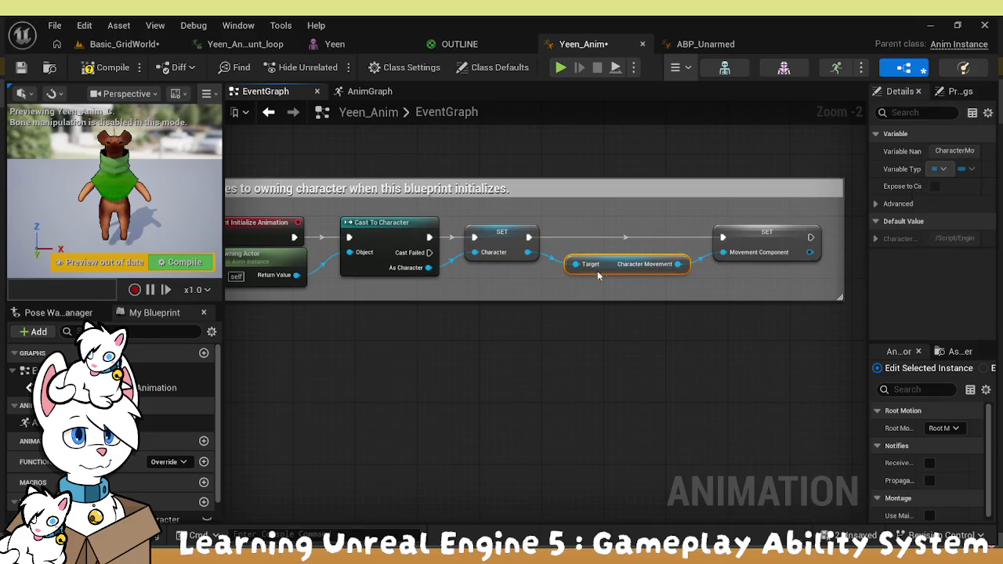
pyautogui.click(726, 238)
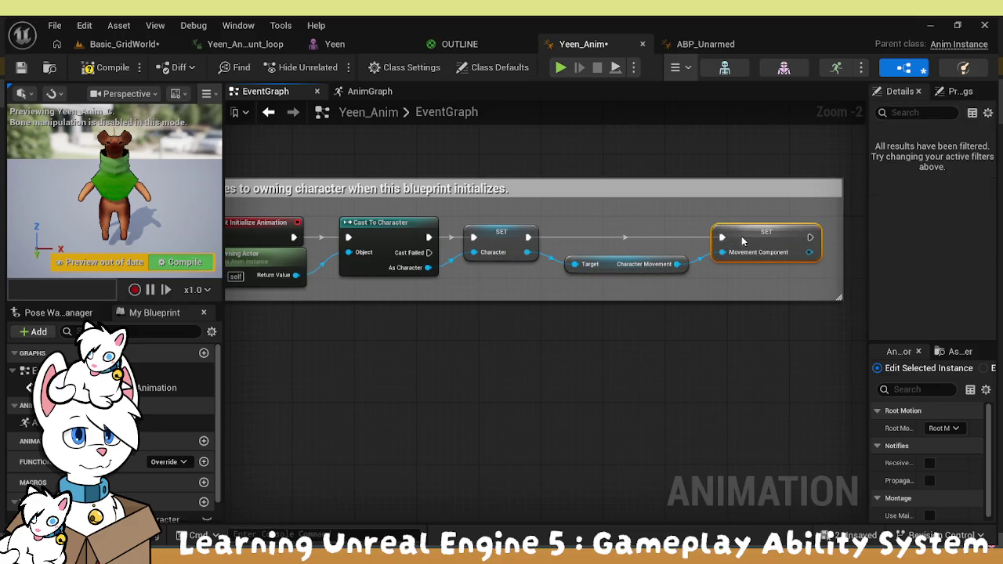
pyautogui.doubleClick(777, 262)
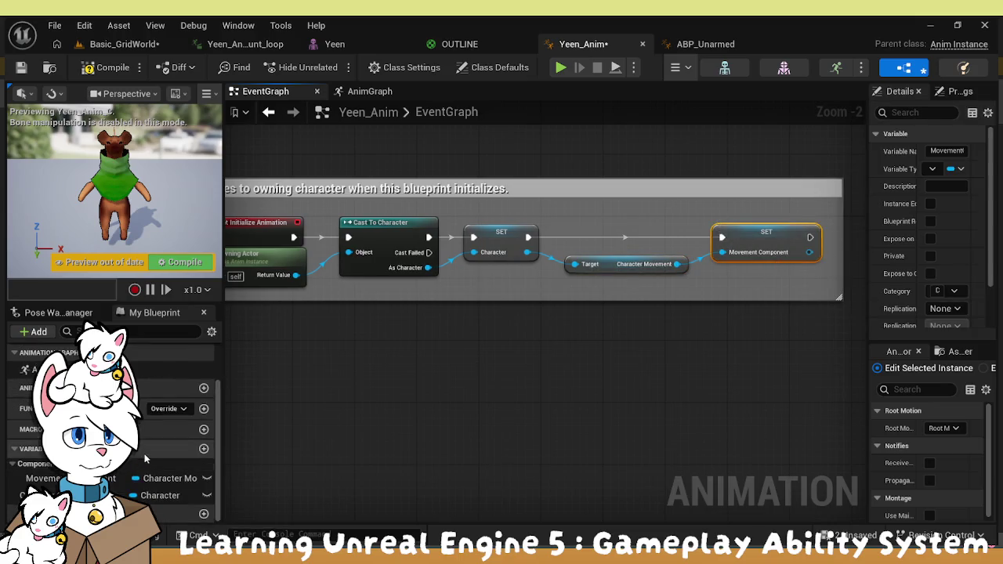
pyautogui.click(498, 432)
# Nudge Get Owning Actor left inside the comment, then save and compile Yeen_Anim
pyautogui.scroll(-2, 542, 388)
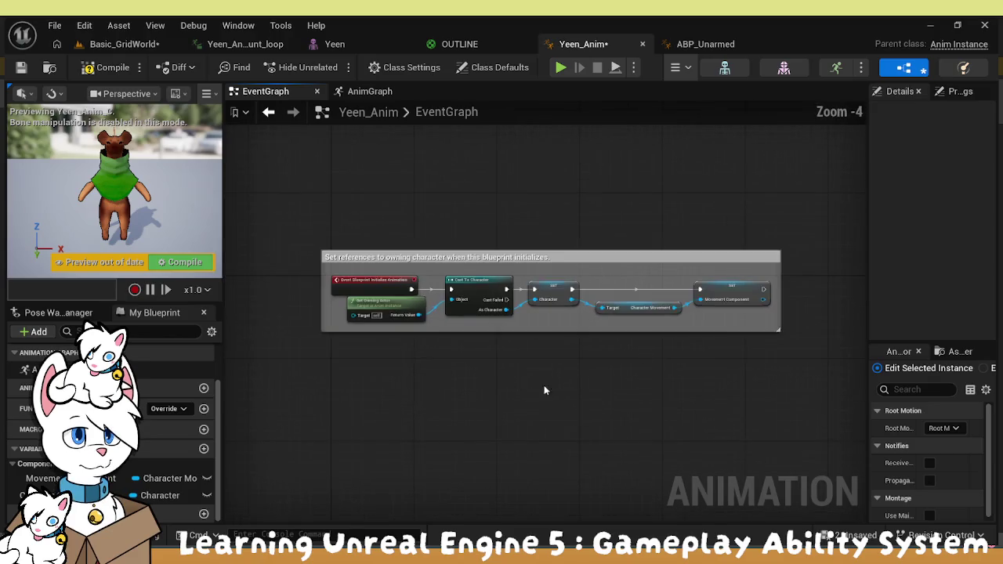
pyautogui.scroll(2, 400, 318)
pyautogui.moveTo(402, 287); pyautogui.dragTo(386, 292)
pyautogui.click(465, 376)
pyautogui.scroll(-3, 466, 376)
pyautogui.scroll(3, 468, 377)
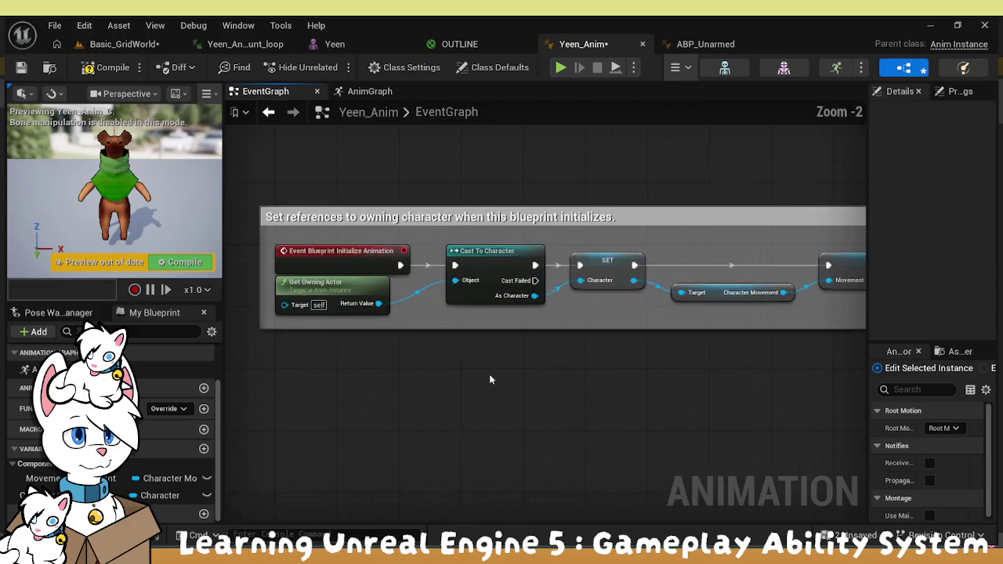
pyautogui.moveTo(488, 374); pyautogui.dragTo(444, 314)
pyautogui.scroll(-2, 444, 319)
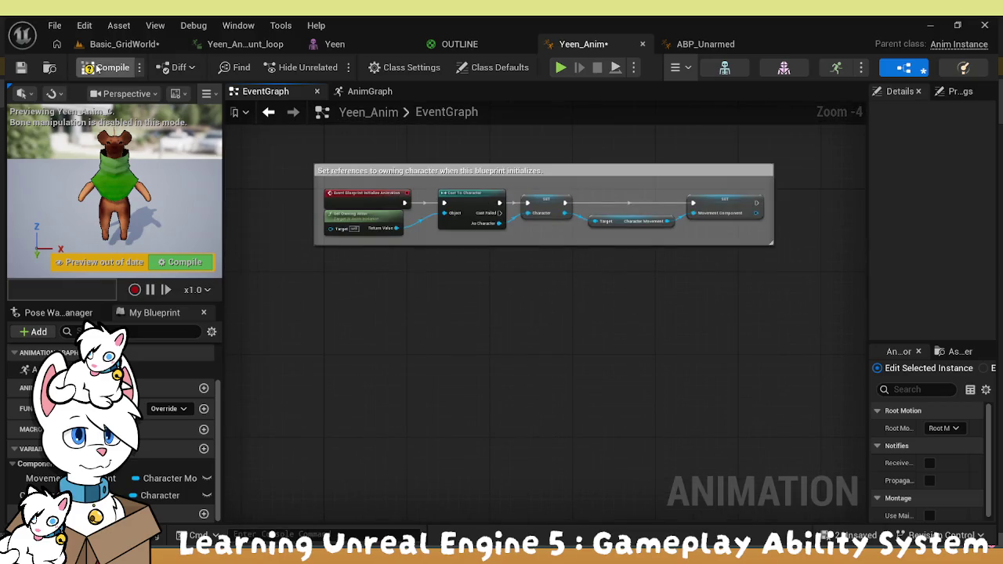
pyautogui.click(24, 68)
pyautogui.click(106, 71)
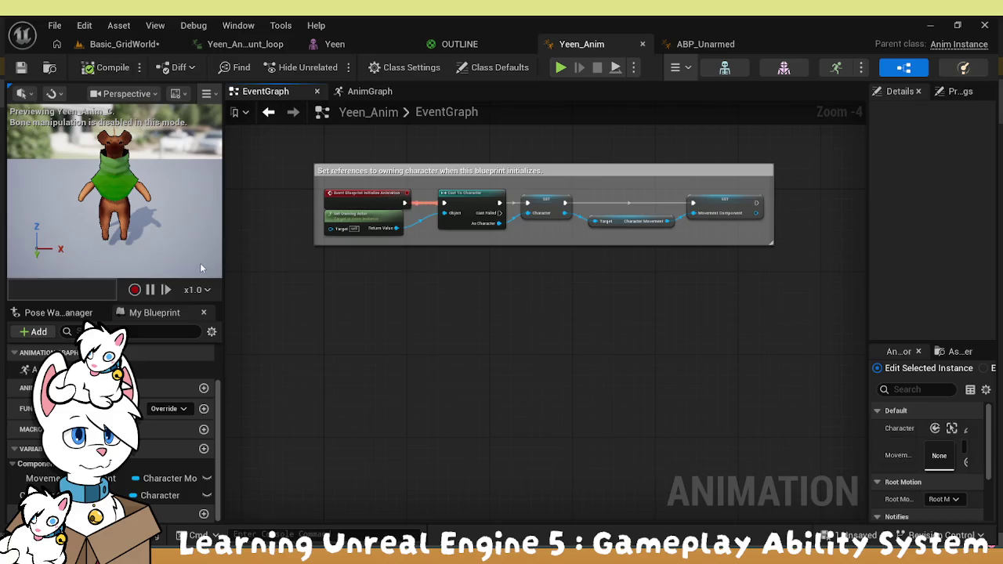
# Select every node in ABP_Unarmed's event graph
pyautogui.click(706, 45)
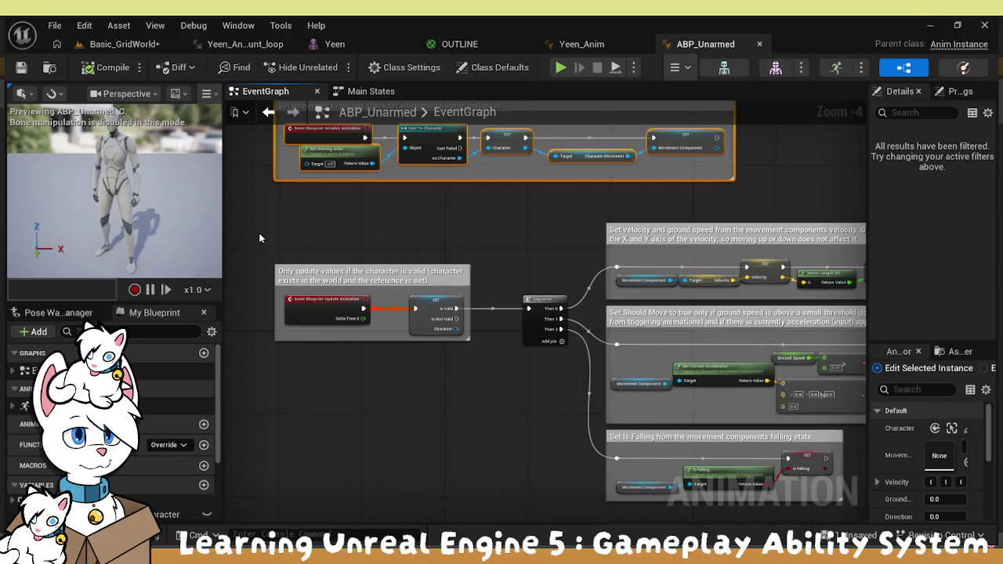
pyautogui.scroll(-2, 259, 232)
pyautogui.moveTo(245, 224)
pyautogui.mouseDown()
pyautogui.moveTo(838, 413)
pyautogui.moveTo(794, 439)
pyautogui.mouseUp()
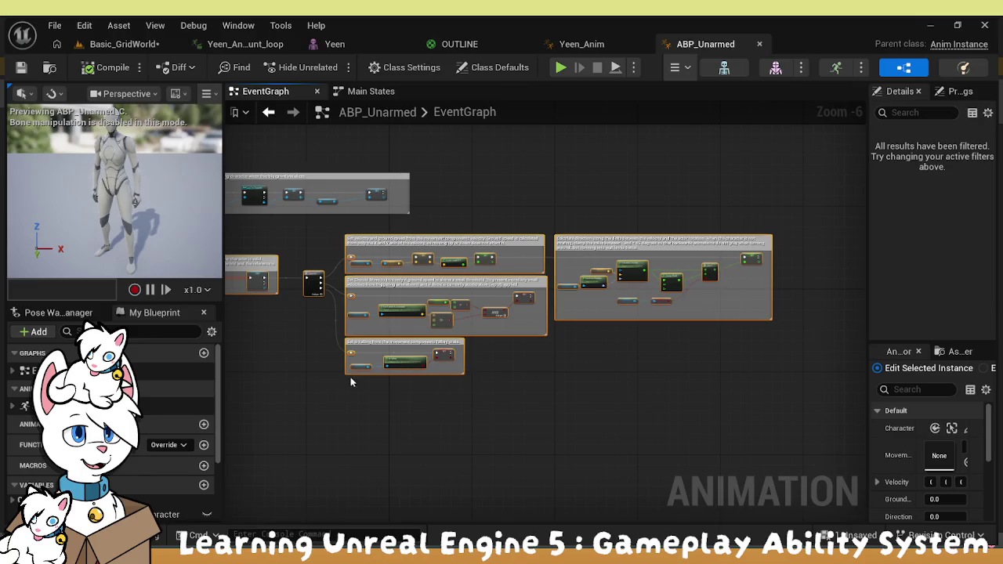
pyautogui.moveTo(350, 377); pyautogui.dragTo(507, 412)
pyautogui.moveTo(641, 161); pyautogui.dragTo(555, 156)
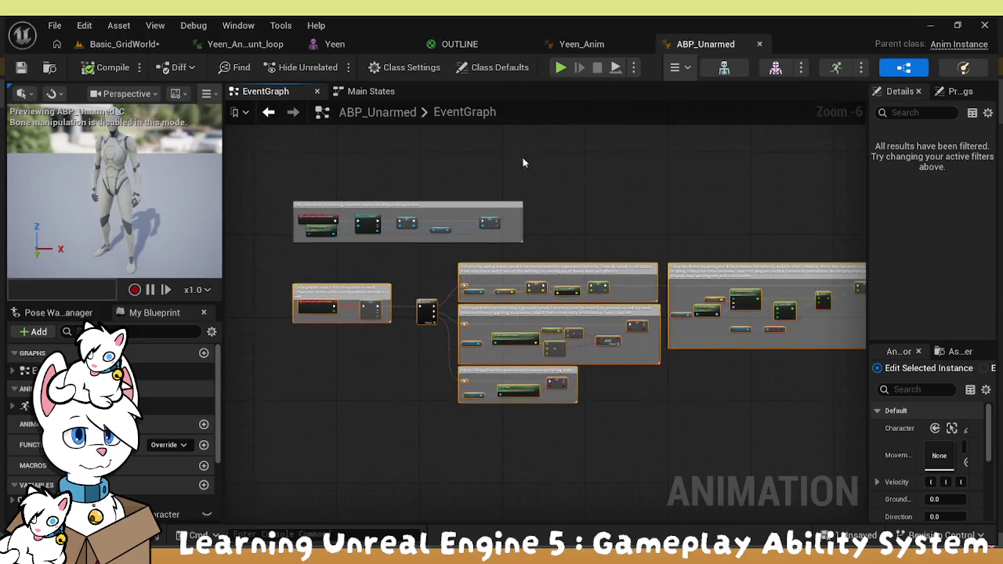
# Paste ABP_Unarmed's update event nodes into Yeen_Anim's event graph and compile it
pyautogui.click(581, 47)
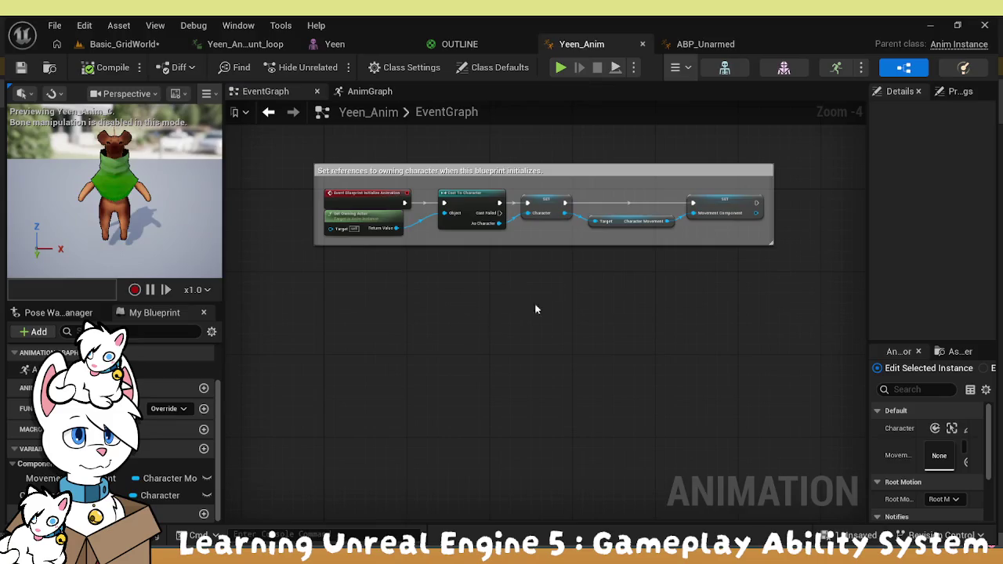
pyautogui.scroll(-3, 545, 295)
pyautogui.hotkey('ctrl', 'v')
pyautogui.scroll(9, 342, 323)
pyautogui.scroll(-8, 343, 323)
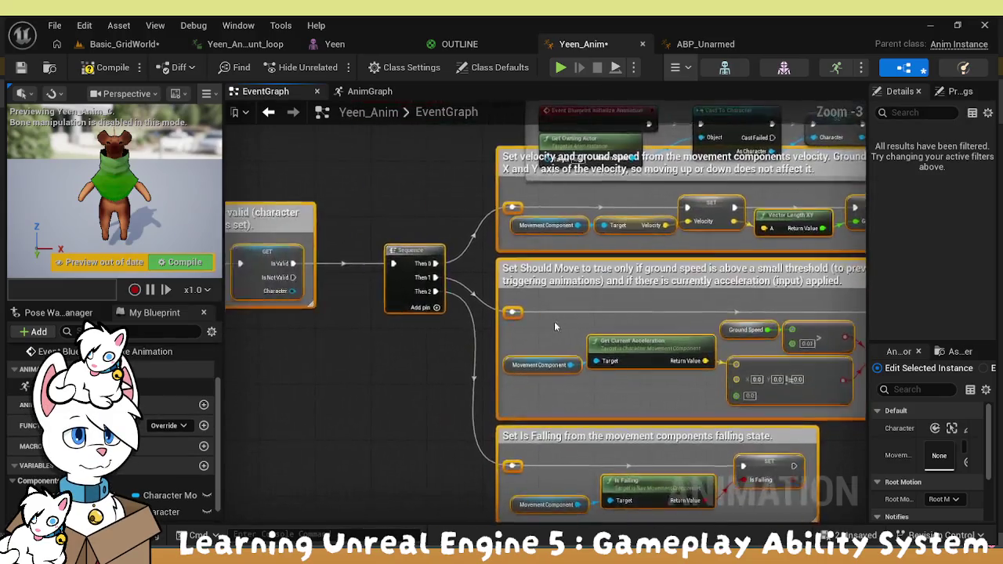
pyautogui.moveTo(284, 280)
pyautogui.mouseDown()
pyautogui.moveTo(542, 353)
pyautogui.moveTo(572, 331)
pyautogui.moveTo(347, 331)
pyautogui.moveTo(531, 415)
pyautogui.mouseUp()
pyautogui.click(347, 331)
pyautogui.scroll(3, 531, 415)
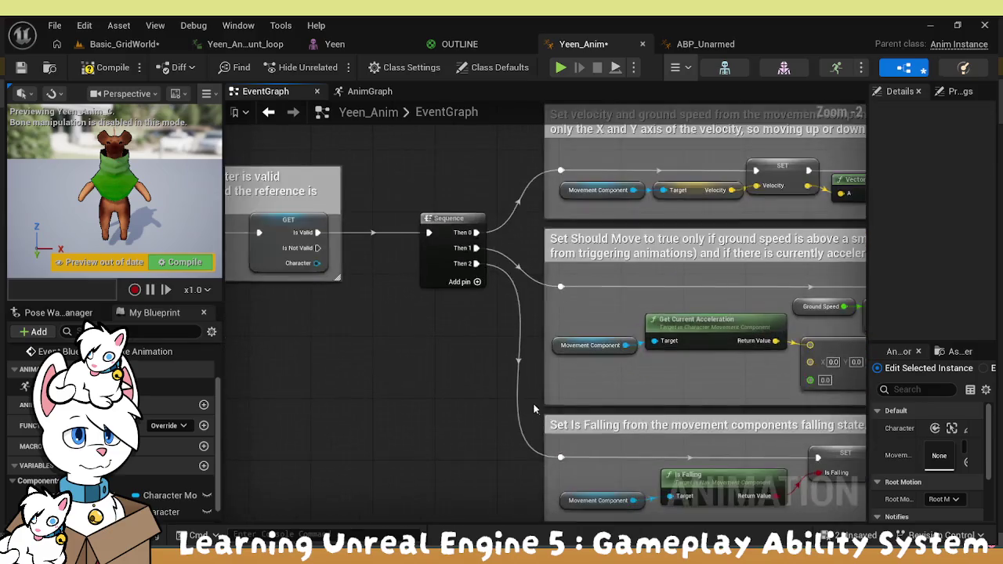
pyautogui.moveTo(471, 344); pyautogui.dragTo(704, 387)
pyautogui.moveTo(665, 351)
pyautogui.mouseDown()
pyautogui.moveTo(484, 380)
pyautogui.moveTo(510, 410)
pyautogui.moveTo(607, 418)
pyautogui.mouseUp()
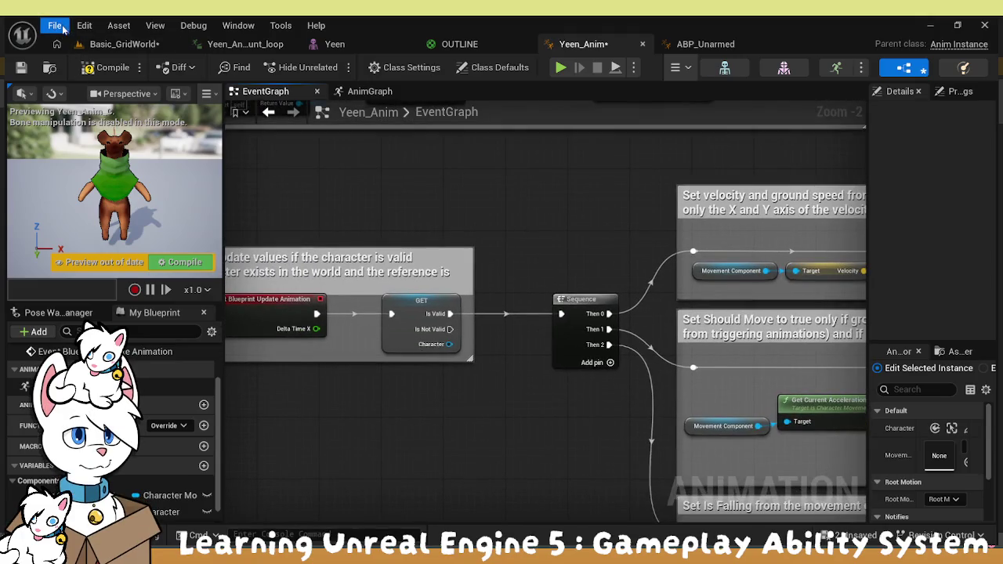
pyautogui.click(185, 262)
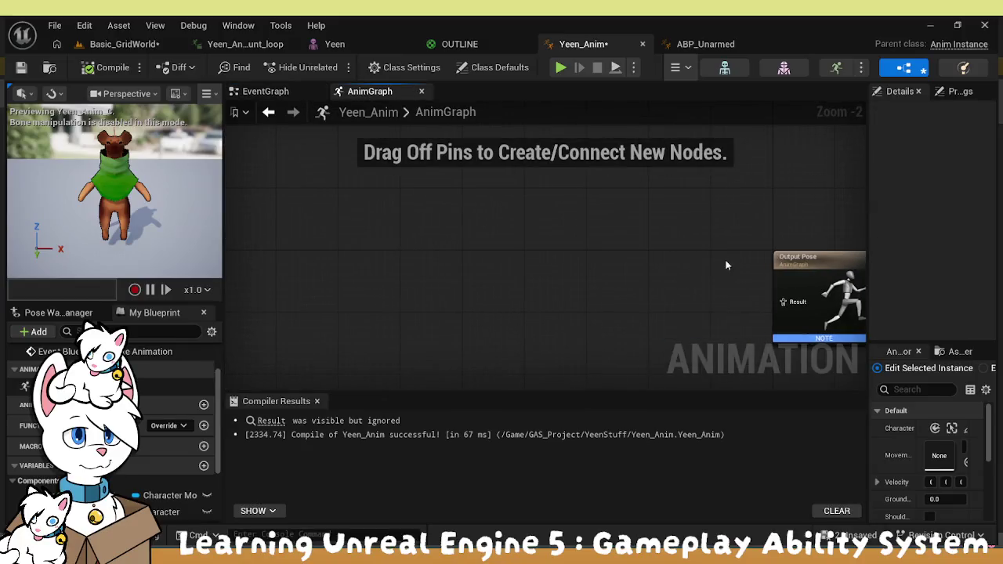
pyautogui.click(702, 44)
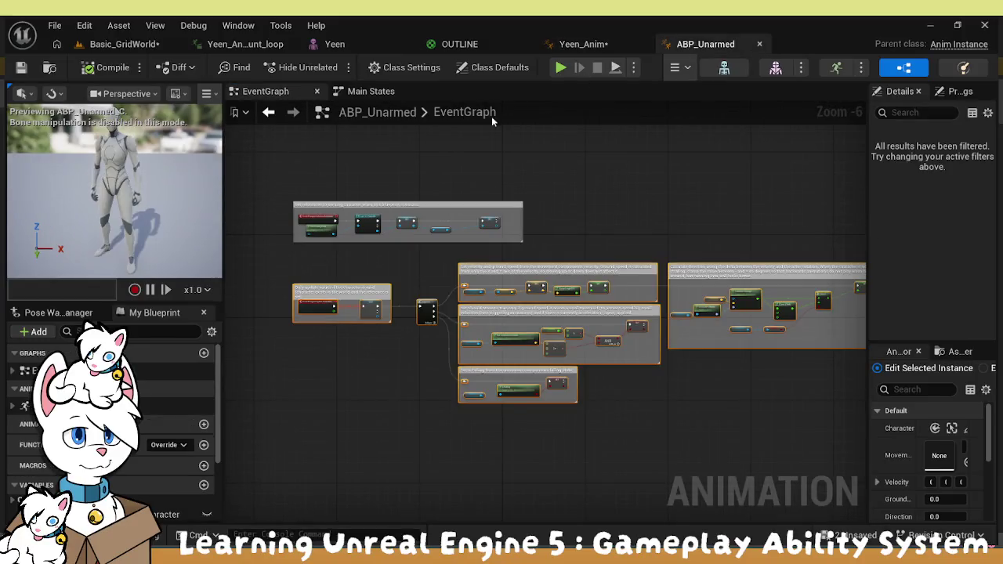
# Copy all of ABP_Unarmed's AnimGraph nodes except Output Pose
pyautogui.click(368, 92)
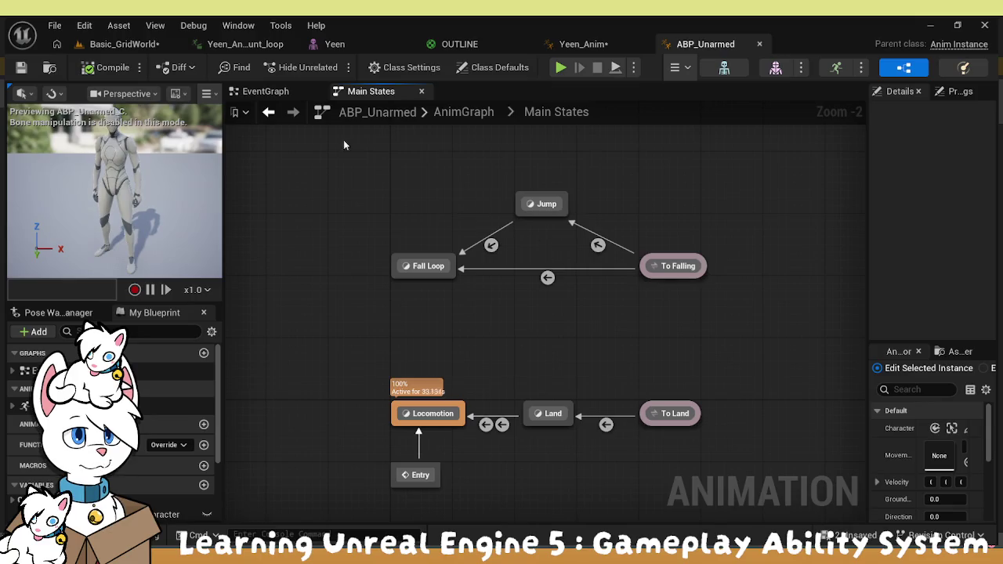
pyautogui.click(268, 112)
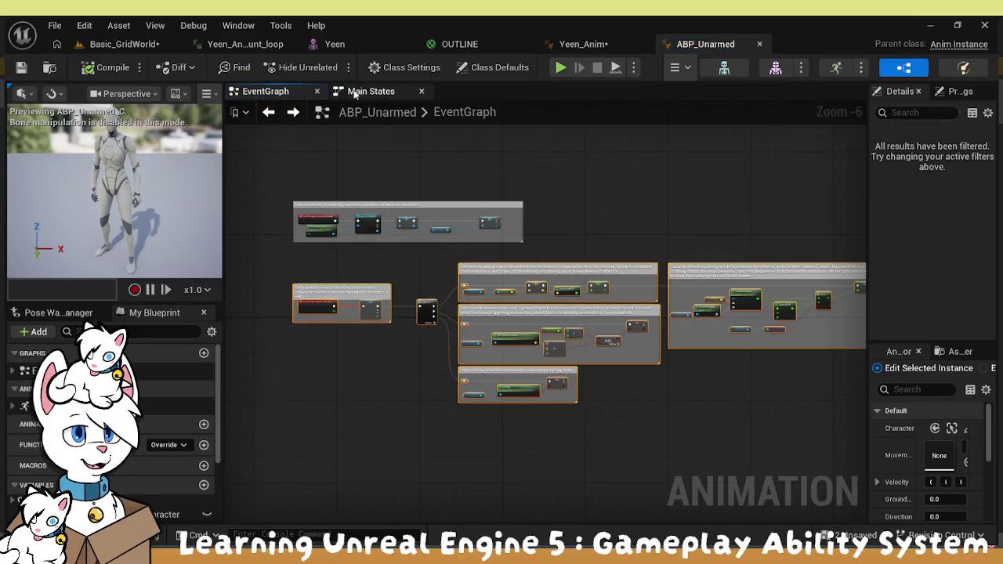
pyautogui.click(354, 93)
pyautogui.click(464, 112)
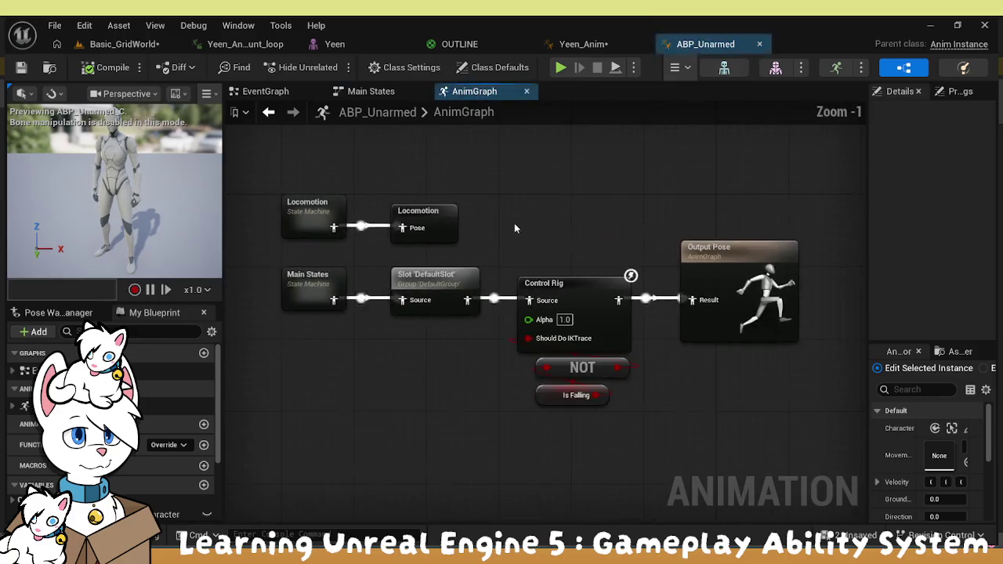
pyautogui.moveTo(275, 172); pyautogui.dragTo(662, 443)
pyautogui.hotkey('ctrl', 'c')
# Paste the nodes into Yeen_Anim's AnimGraph and wire Control Rig into Output Pose Result
pyautogui.click(604, 45)
pyautogui.hotkey('ctrl', 'v')
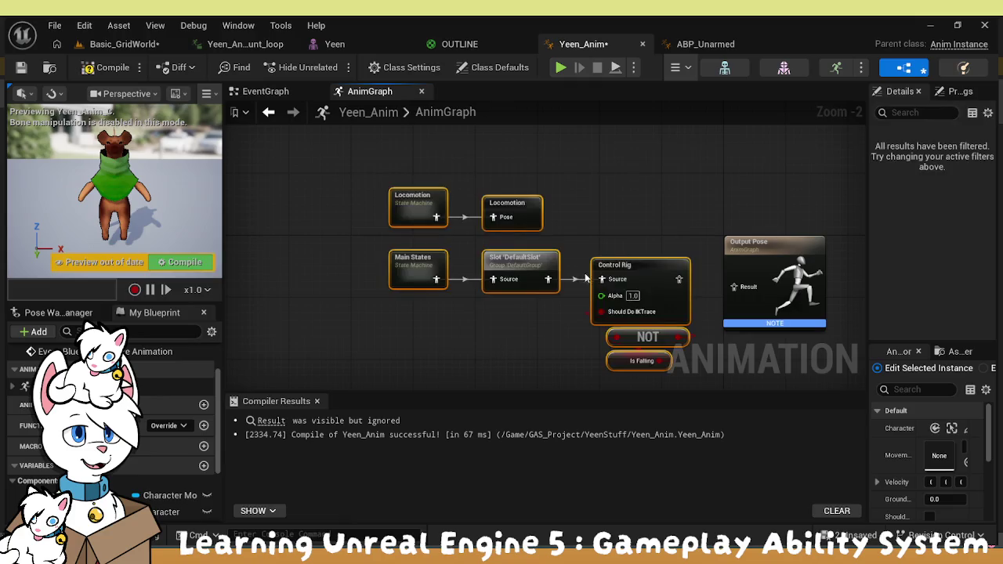
pyautogui.moveTo(679, 279); pyautogui.dragTo(734, 287)
pyautogui.moveTo(665, 171); pyautogui.dragTo(393, 359)
pyautogui.moveTo(631, 251); pyautogui.dragTo(598, 264)
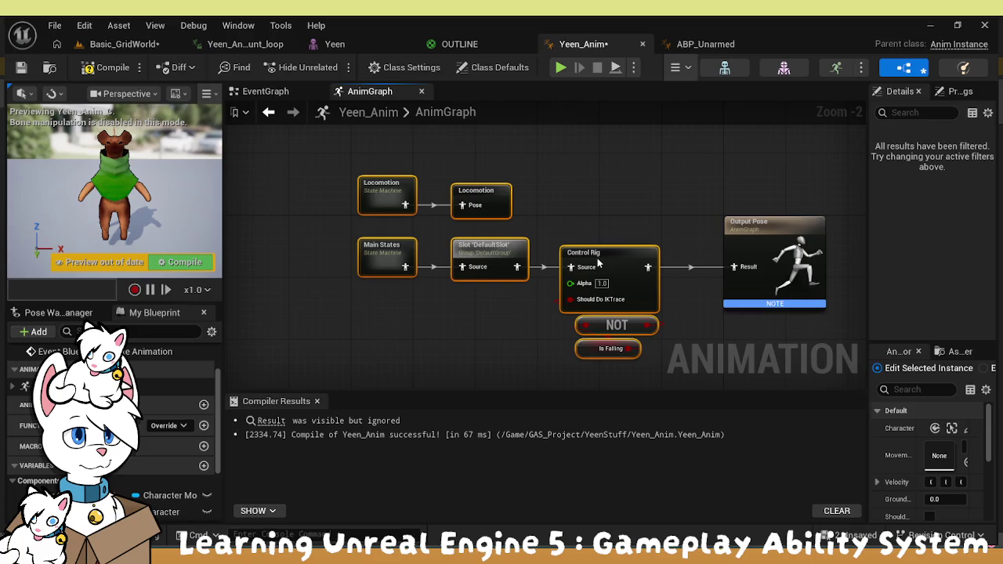
pyautogui.click(627, 216)
# Place the Yeen_Anim tab after ABP_Unarmed and recompile Yeen_Anim with F7
pyautogui.click(700, 39)
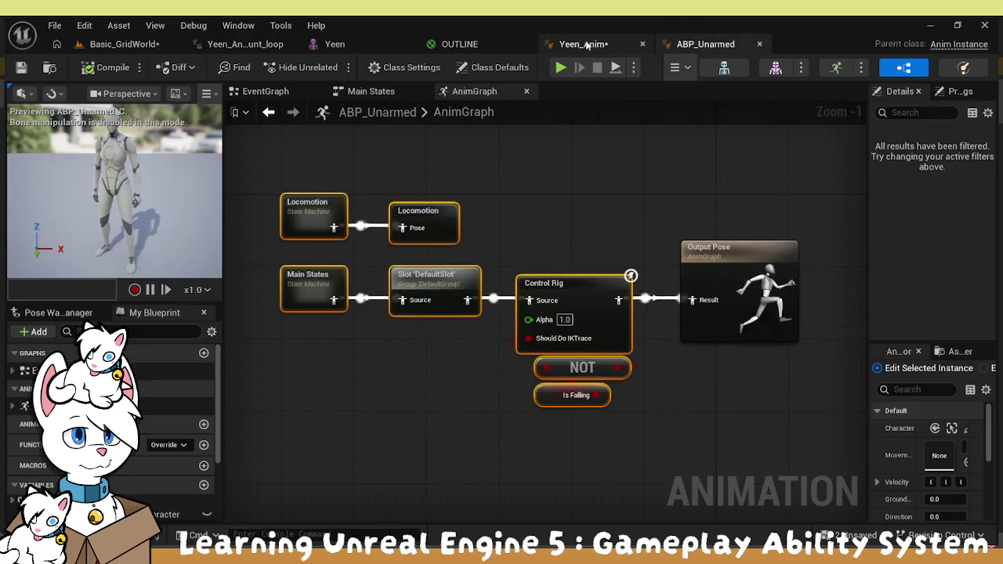
pyautogui.moveTo(584, 44); pyautogui.dragTo(705, 44)
pyautogui.scroll(2, 490, 180)
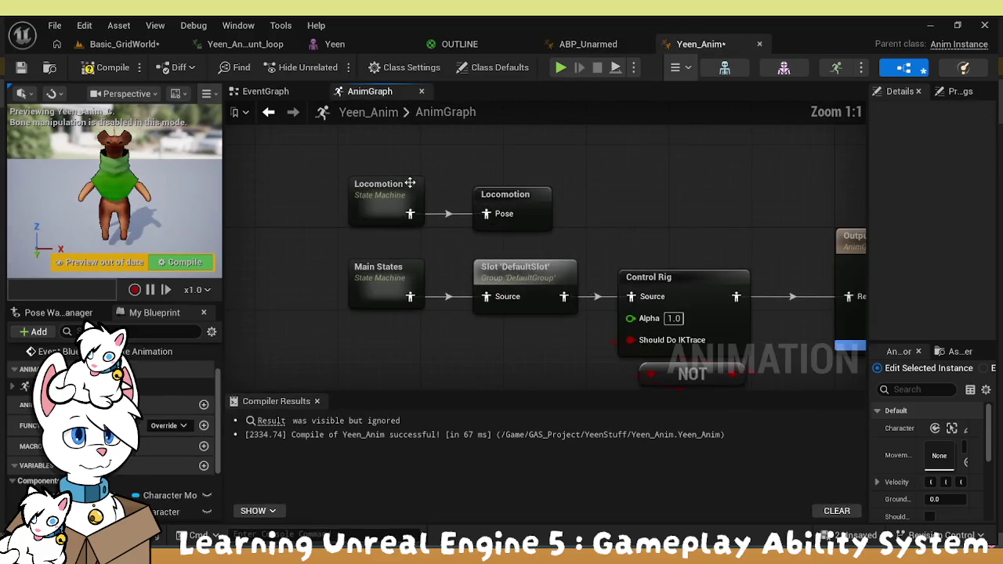
pyautogui.moveTo(263, 196); pyautogui.dragTo(308, 221)
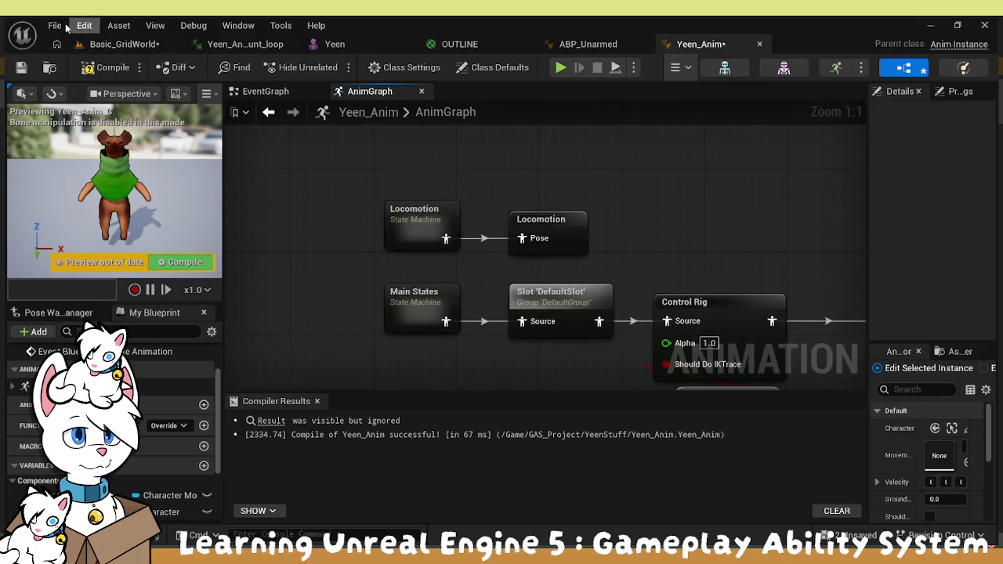
pyautogui.press('F7')
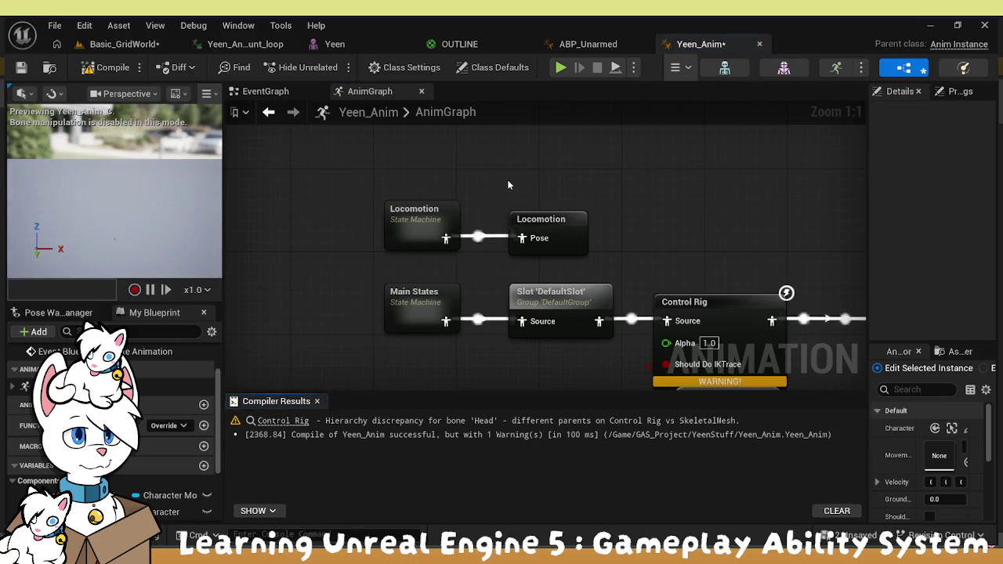
pyautogui.click(408, 225)
# Open the Idle state inside the Locomotion state machine and browse to the YeenStuff folder
pyautogui.doubleClick(408, 225)
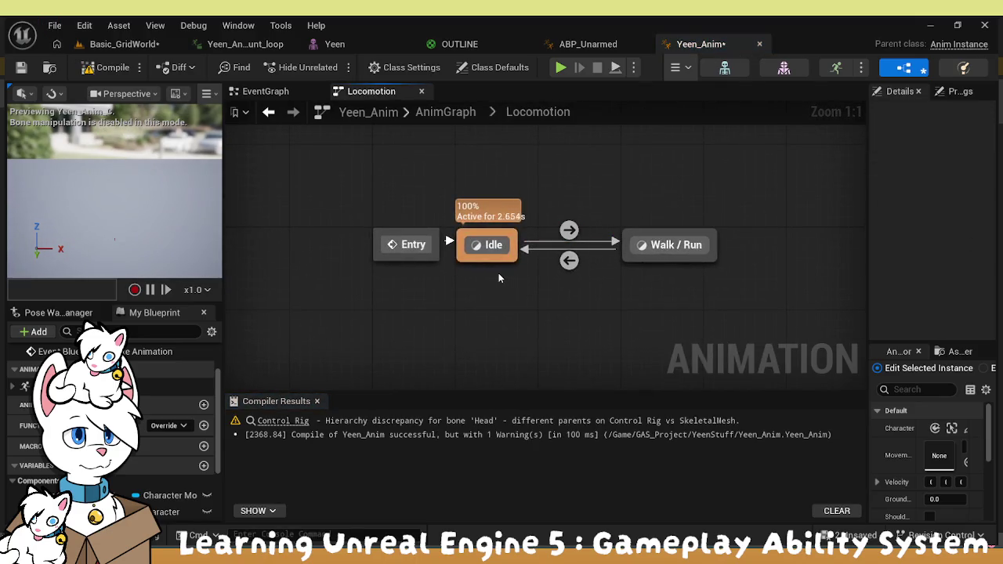
pyautogui.click(490, 237)
pyautogui.doubleClick(490, 237)
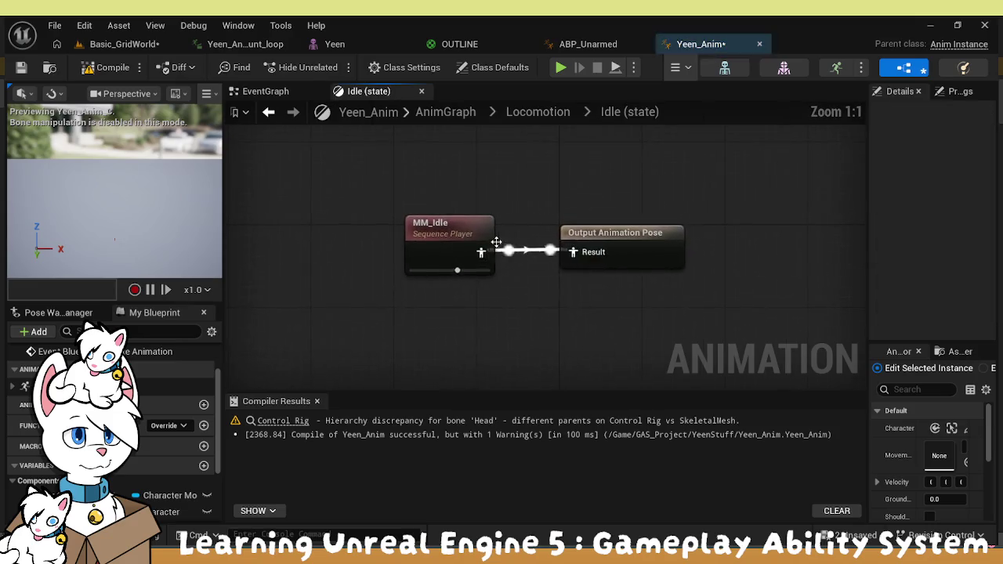
pyautogui.hotkey('ctrl', 'space')
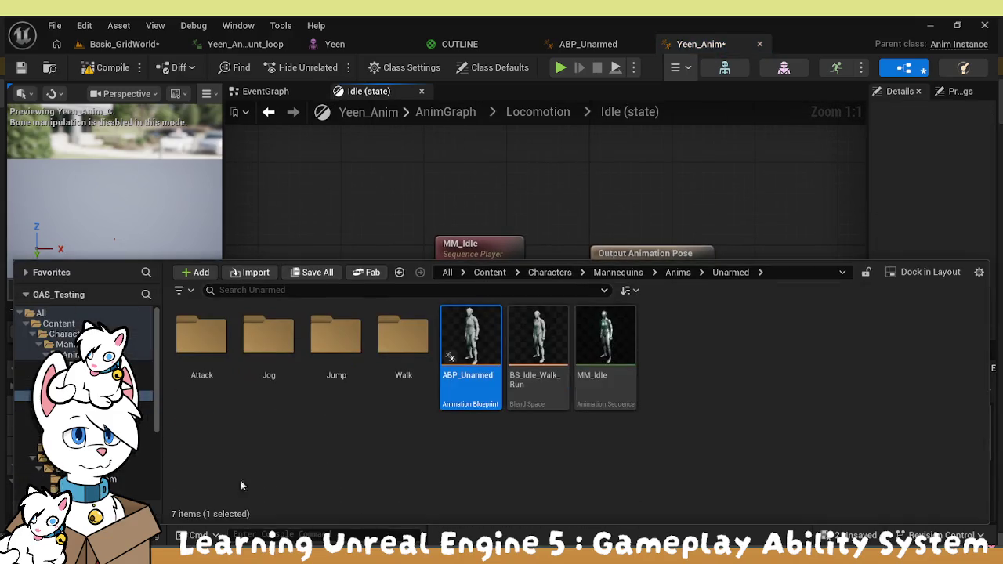
pyautogui.scroll(-5, 83, 392)
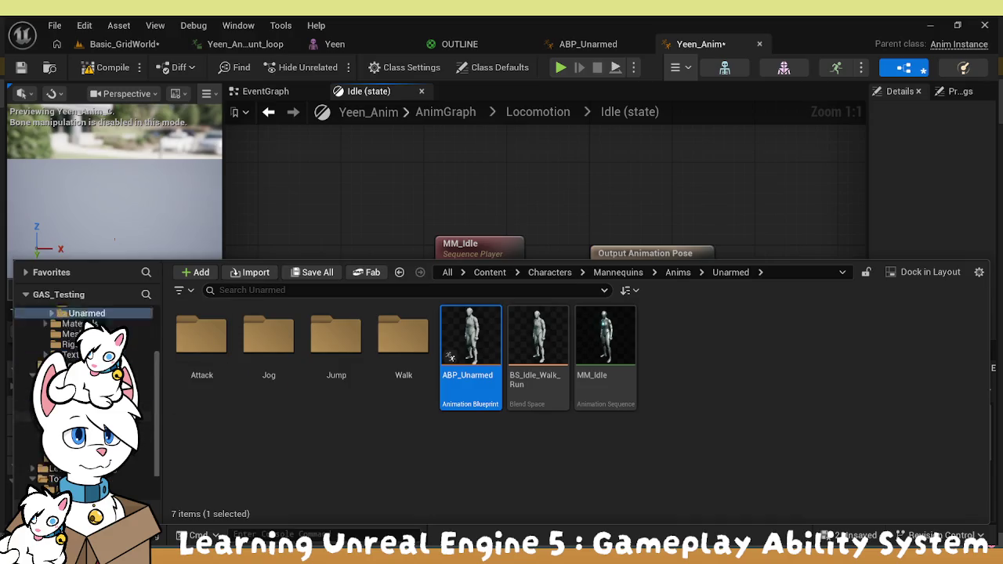
pyautogui.click(86, 422)
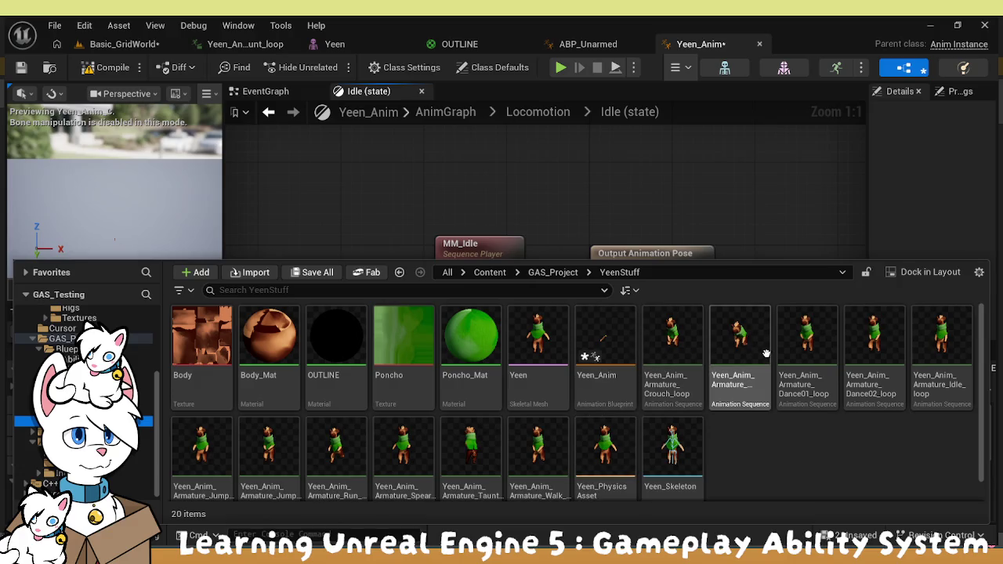
pyautogui.scroll(-1, 610, 456)
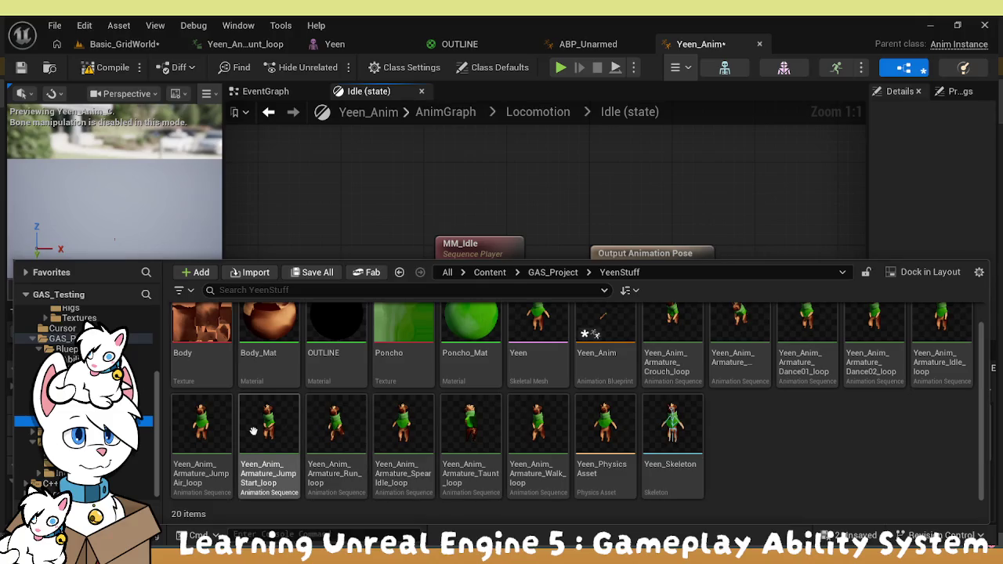
# Wire Yeen_Anim_Armature_Idle_loop into the Idle output pose and delete MM_Idle
pyautogui.moveTo(956, 323)
pyautogui.mouseDown()
pyautogui.moveTo(355, 239)
pyautogui.moveTo(343, 262)
pyautogui.moveTo(271, 258)
pyautogui.mouseUp()
pyautogui.moveTo(415, 294)
pyautogui.mouseDown()
pyautogui.moveTo(595, 284)
pyautogui.moveTo(601, 274)
pyautogui.mouseUp()
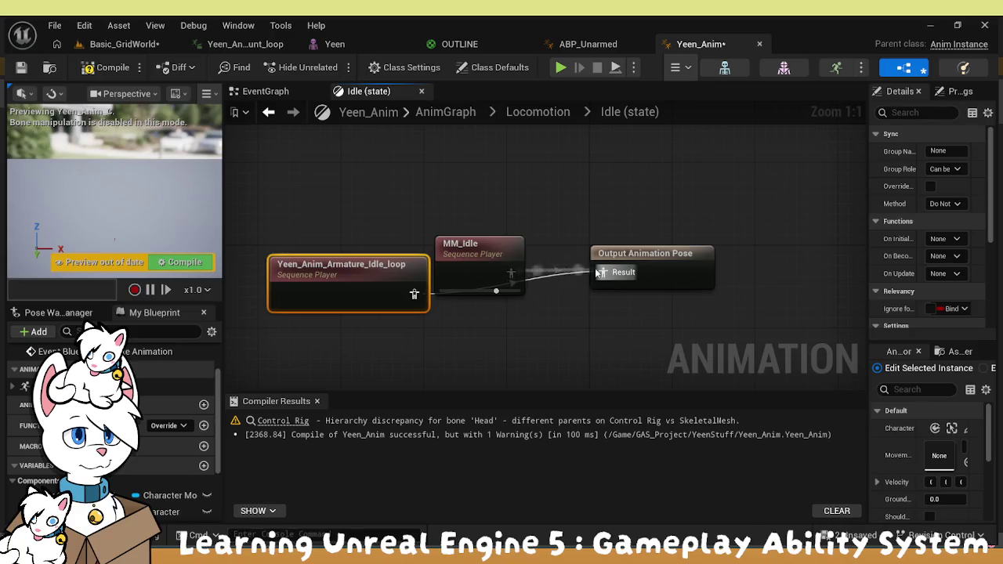
pyautogui.click(478, 245)
pyautogui.press('Delete')
pyautogui.moveTo(344, 274)
pyautogui.mouseDown()
pyautogui.moveTo(426, 243)
pyautogui.moveTo(426, 253)
pyautogui.mouseUp()
# Go back up to the Locomotion state machine and open the Walk / Run state graph
pyautogui.click(266, 91)
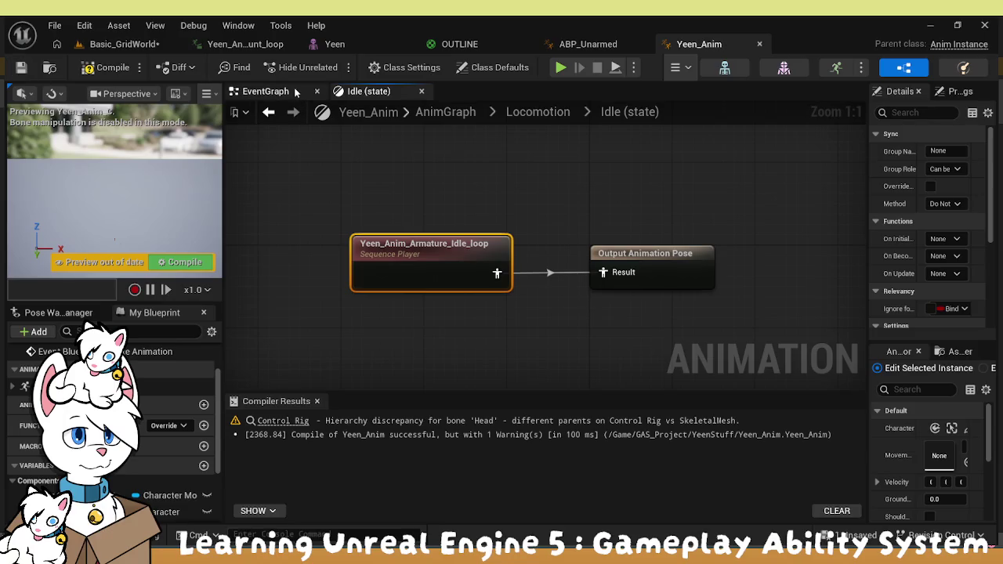
pyautogui.click(351, 93)
pyautogui.click(269, 112)
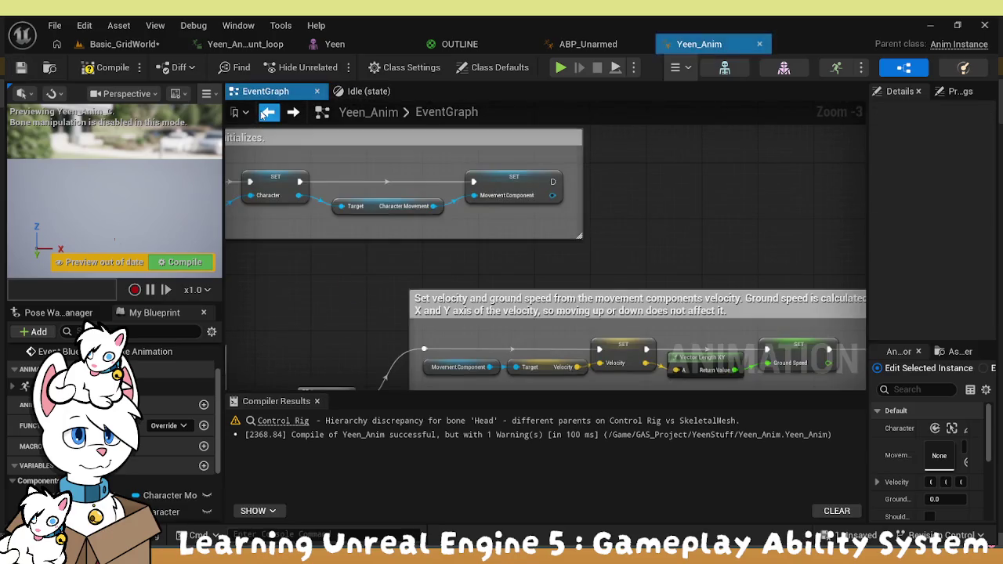
pyautogui.click(292, 112)
pyautogui.click(538, 112)
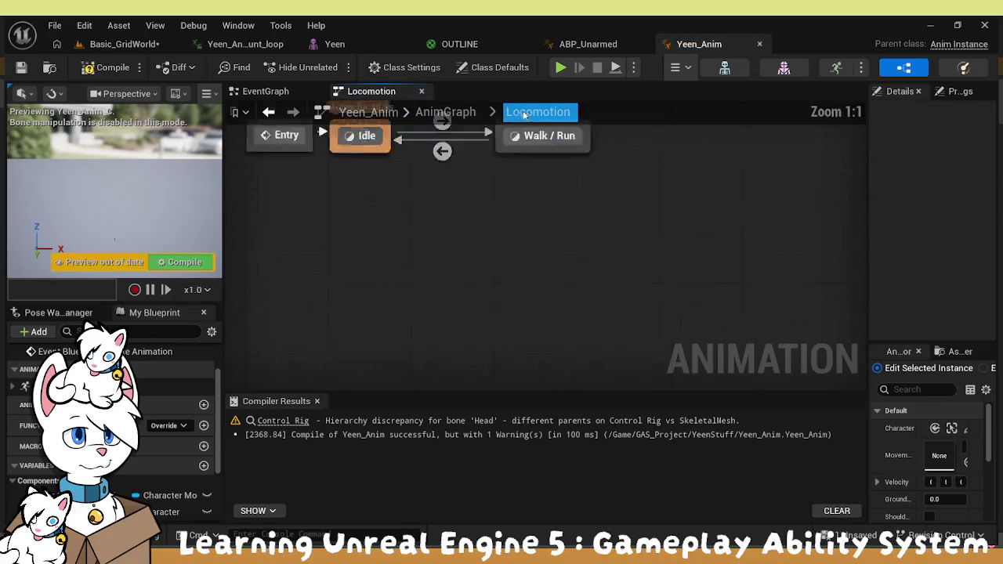
pyautogui.doubleClick(661, 236)
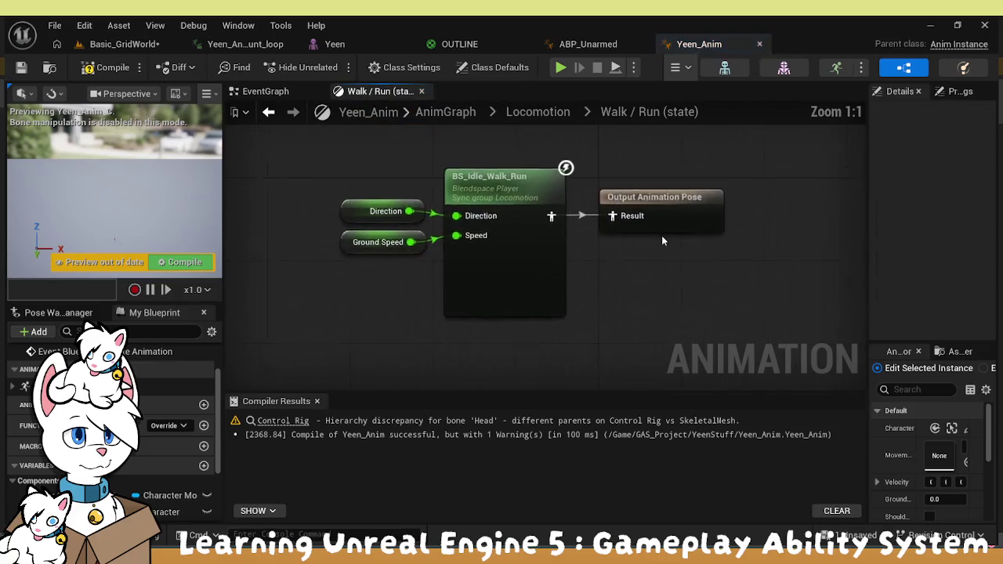
pyautogui.moveTo(628, 275); pyautogui.dragTo(658, 322)
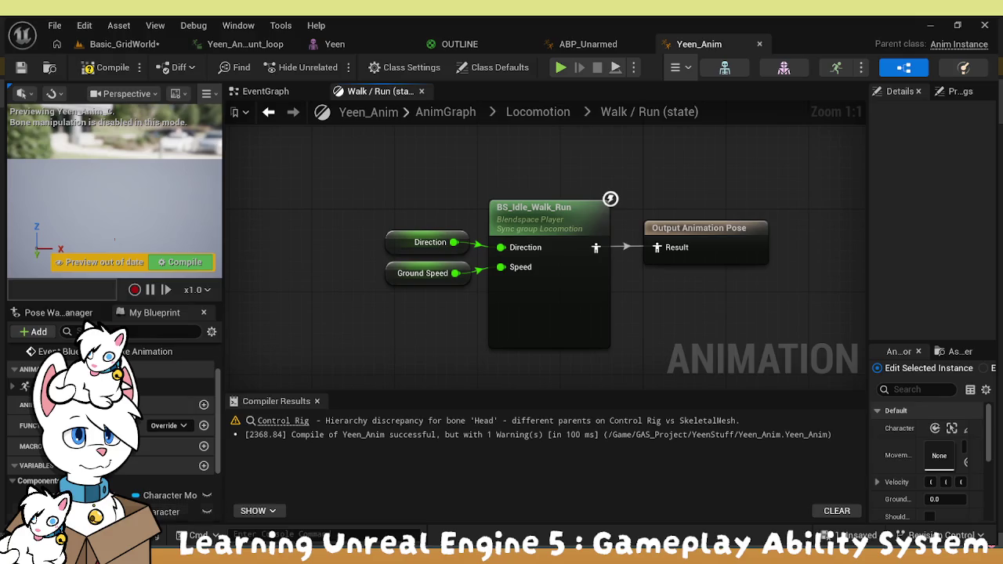
pyautogui.hotkey('ctrl', 'space')
# Delete the Run animation composite from YeenStuff
pyautogui.click(850, 483)
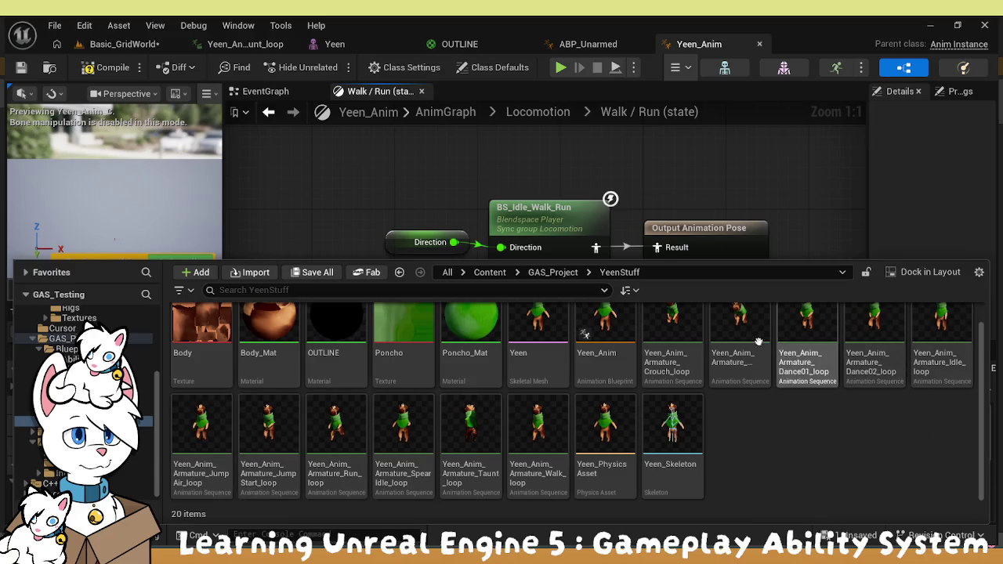
pyautogui.click(552, 424)
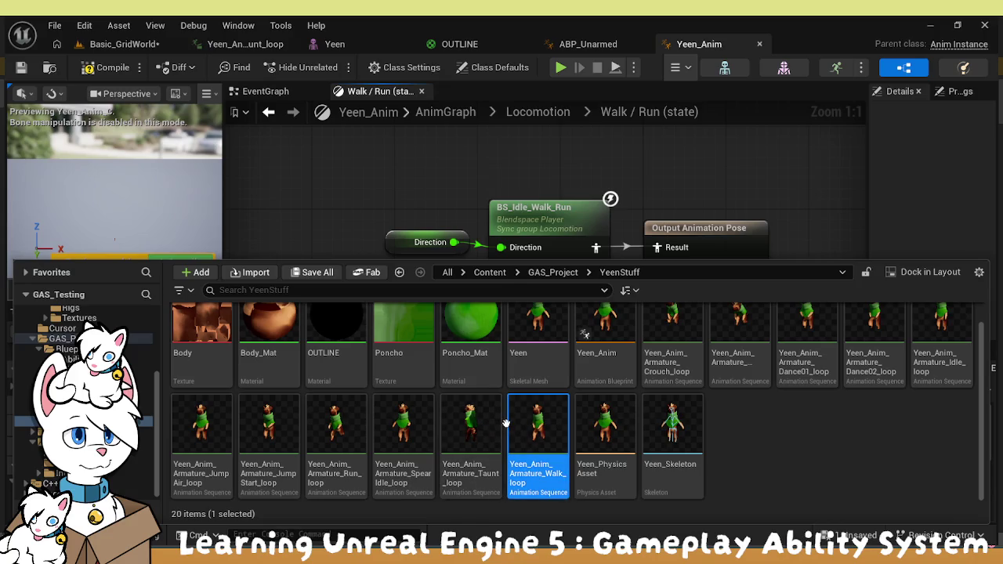
pyautogui.keyDown('ctrl'); pyautogui.click(322, 420); pyautogui.keyUp('ctrl')
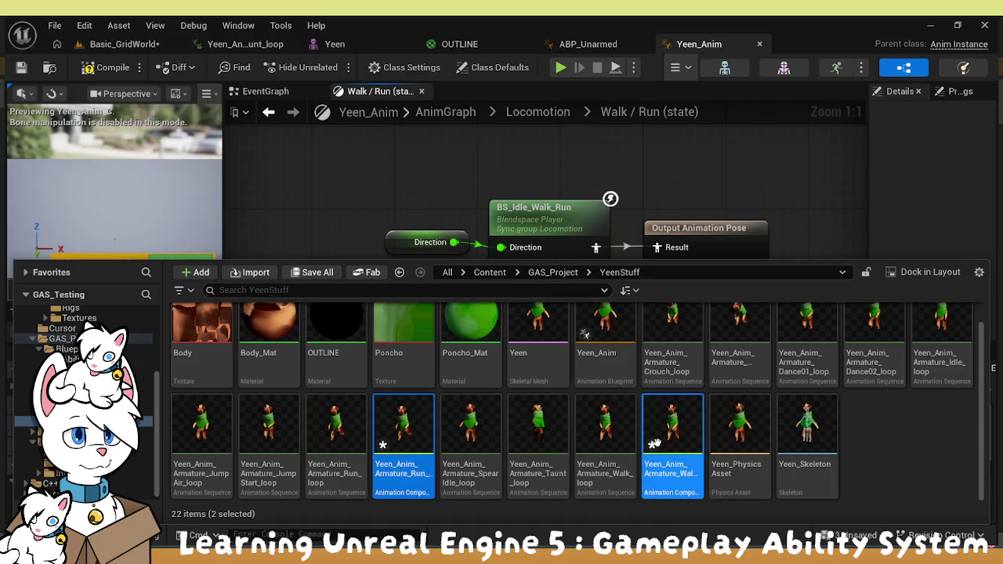
pyautogui.click(396, 437)
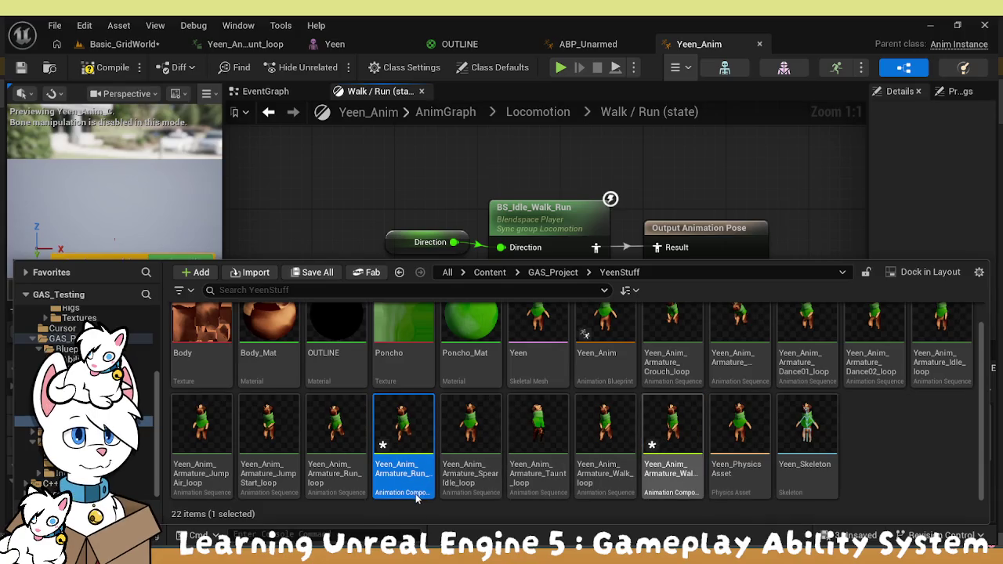
pyautogui.press('Delete')
# Rename the Walk composite to Yeen_Locomotive and open it
pyautogui.click(600, 437)
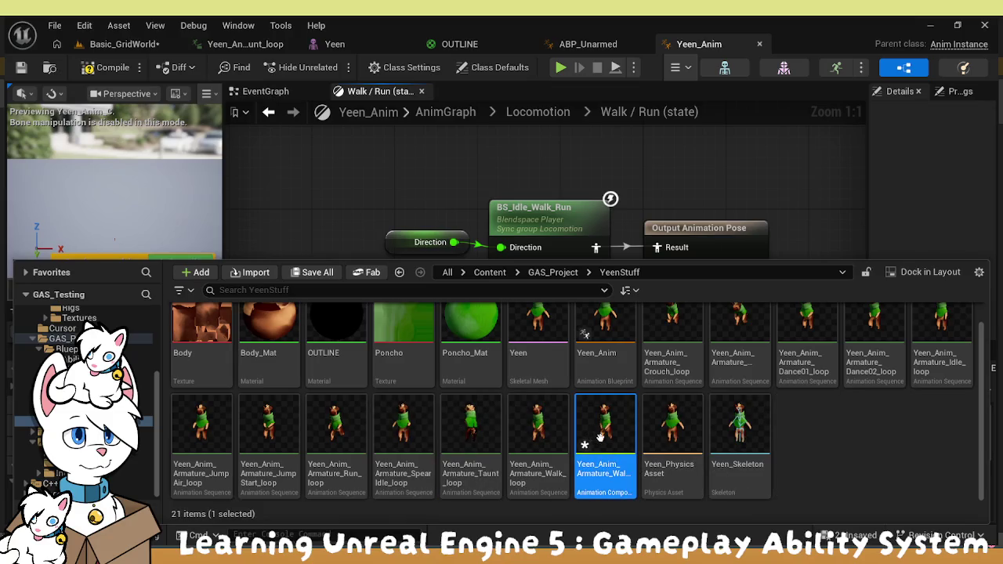
pyautogui.click(601, 473)
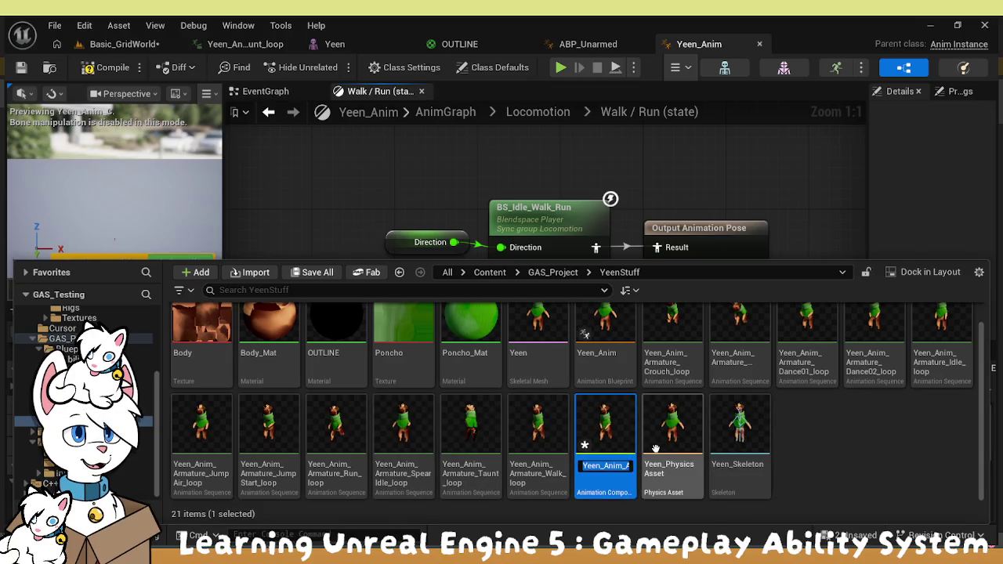
pyautogui.press('End')
pyautogui.press('BackSpace')
pyautogui.press('BackSpace')
pyautogui.press('BackSpace')
pyautogui.write('moti')
pyautogui.press('Return')
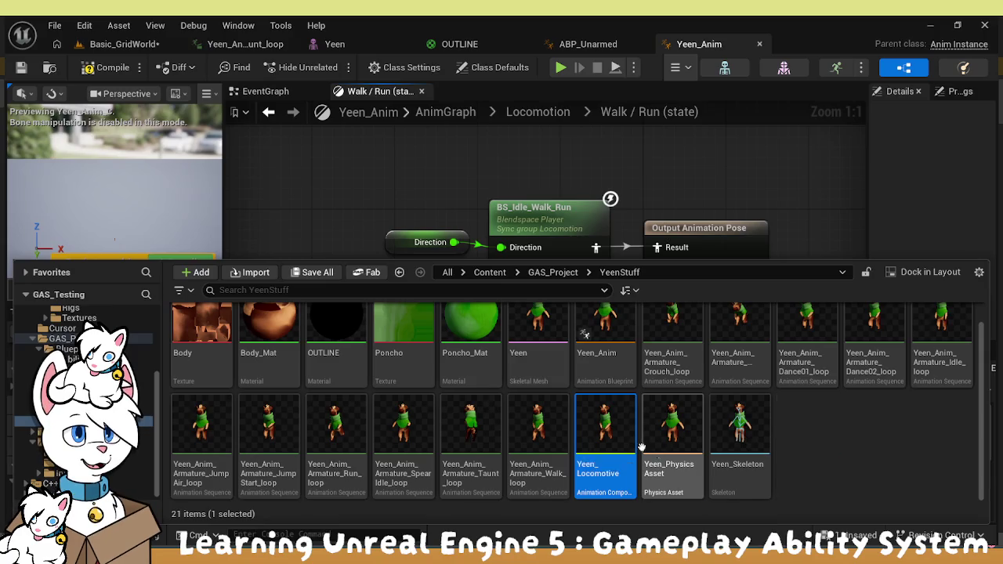
pyautogui.doubleClick(609, 441)
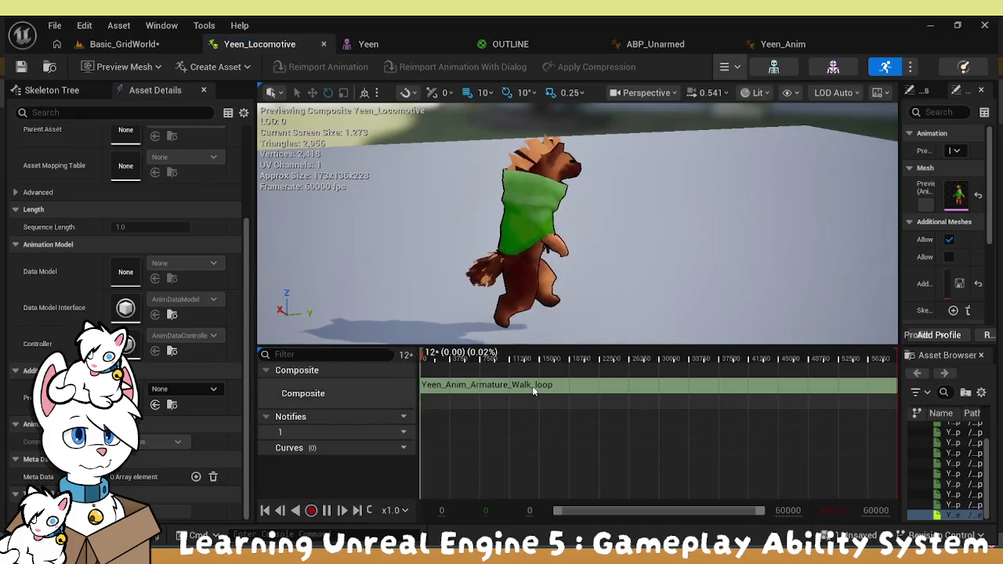
pyautogui.hotkey('ctrl', 'space')
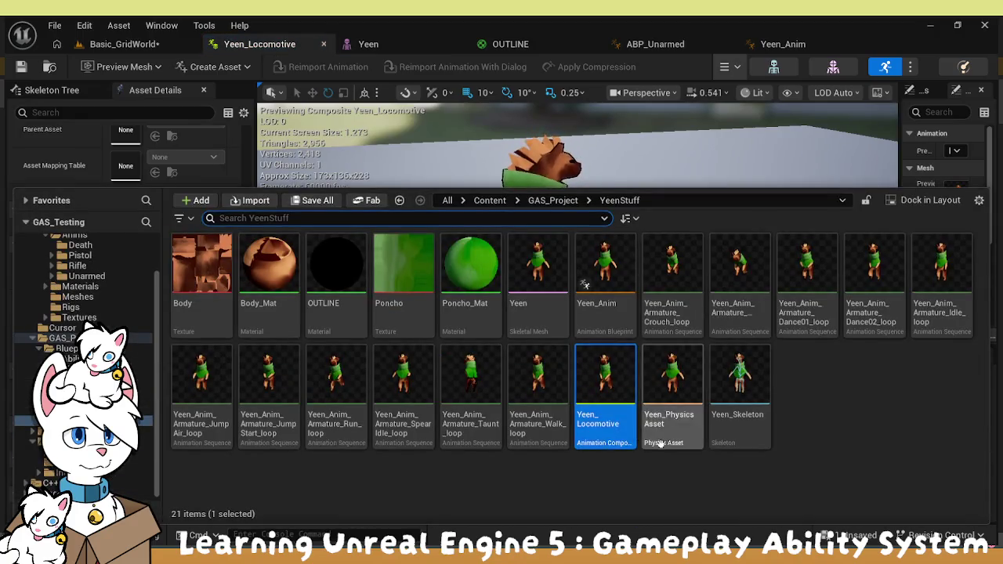
pyautogui.click(590, 369)
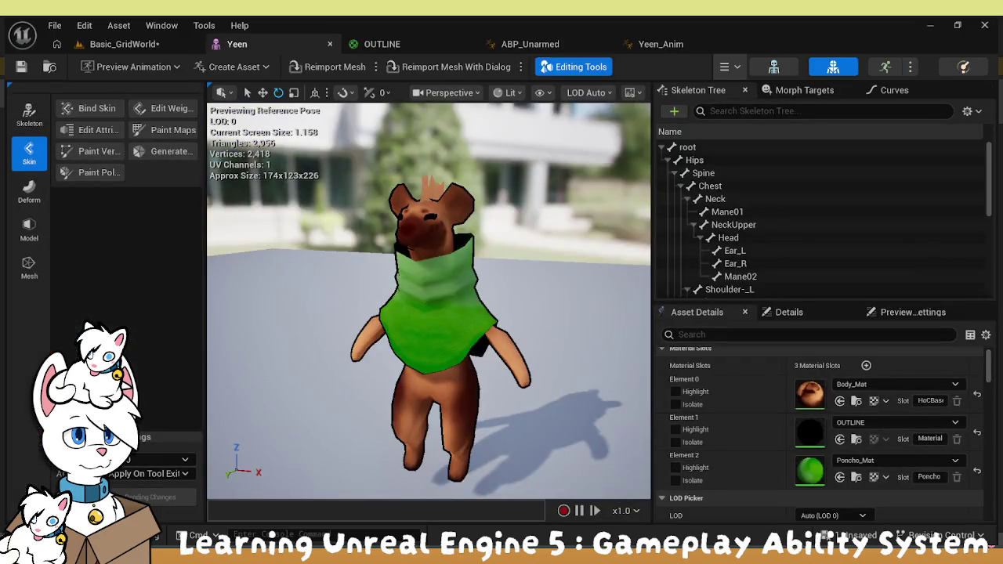
# Add a Blend Space asset for the Yeen skeleton in YeenStuff and start typing its Yeen_Locomotive name
pyautogui.hotkey('ctrl', 'space')
pyautogui.click(527, 467)
pyautogui.scroll(-1, 537, 420)
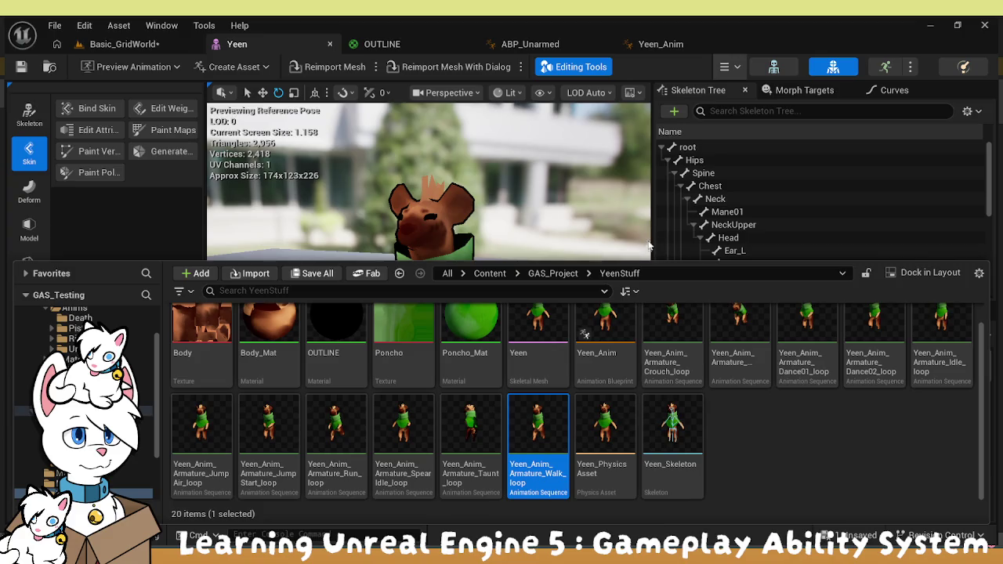
pyautogui.click(773, 485)
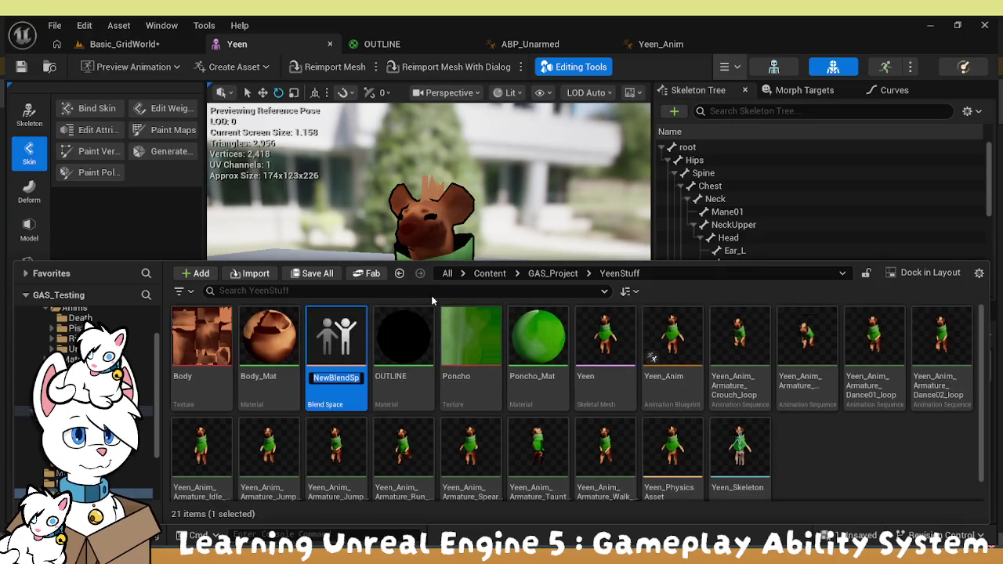
pyautogui.write('Yeen_Loco')
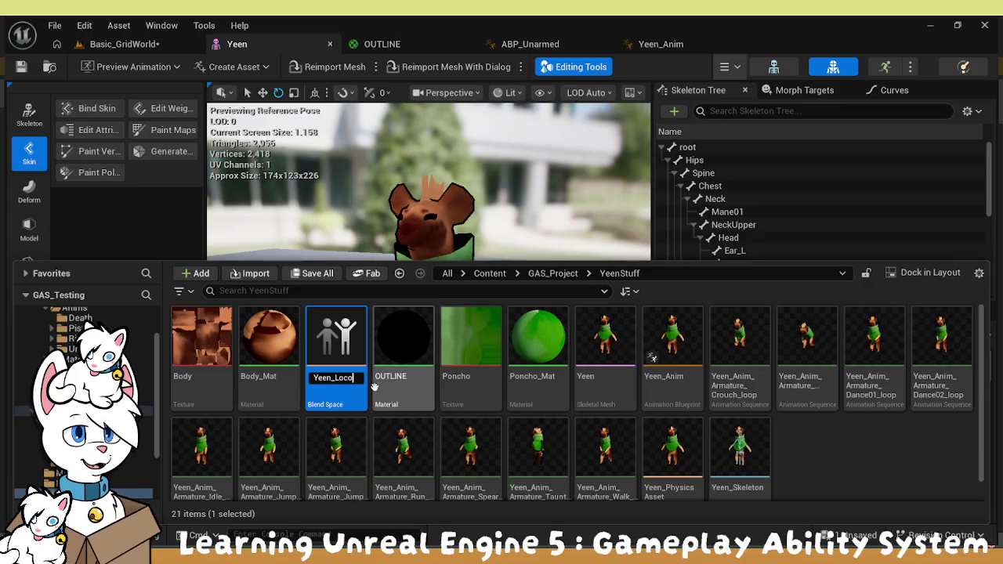
pyautogui.write('tive')
# Name the blend space Yeen_Locomotive, open it and widen the asset list panels
pyautogui.press('Return')
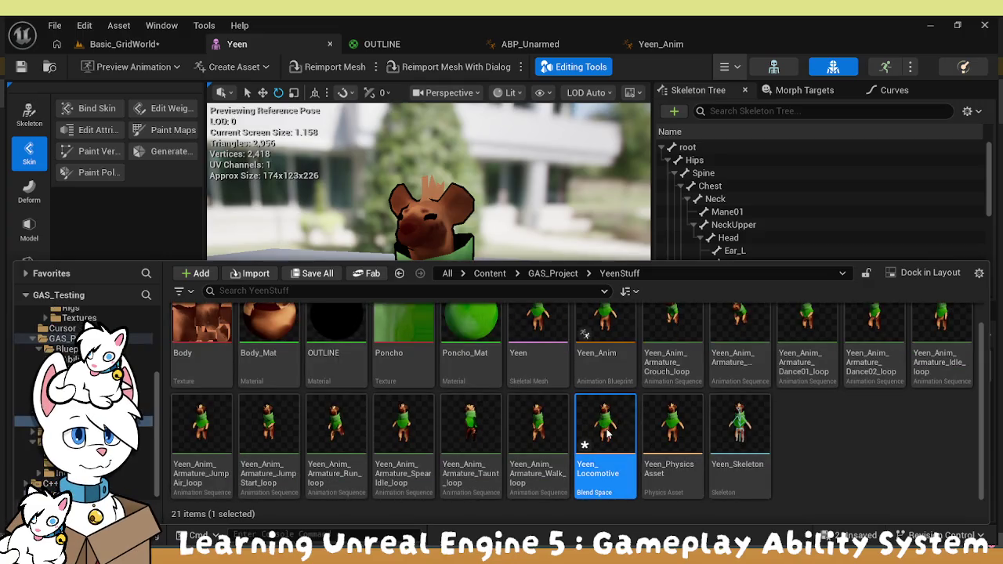
pyautogui.doubleClick(606, 436)
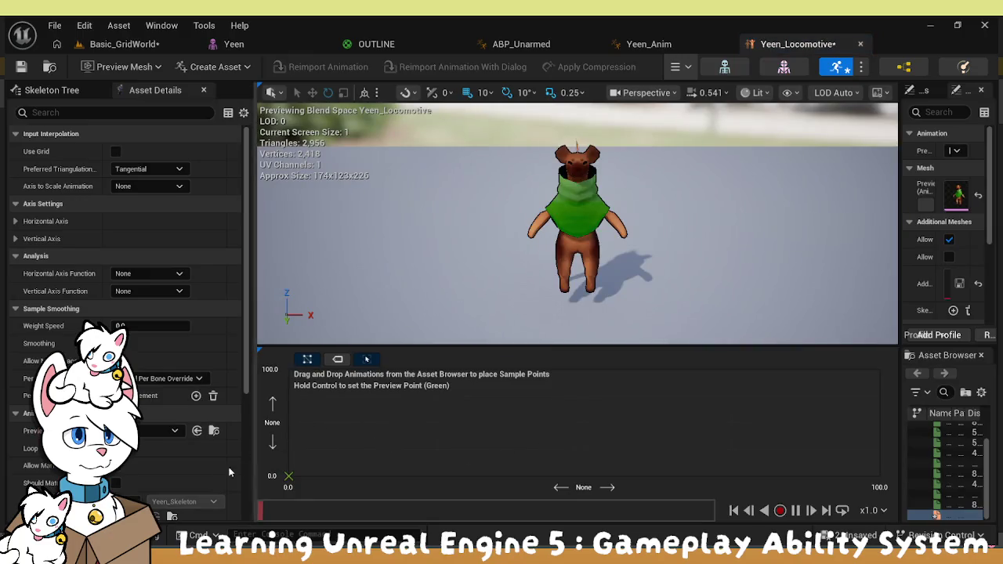
pyautogui.scroll(-3, 153, 474)
pyautogui.scroll(-1, 153, 475)
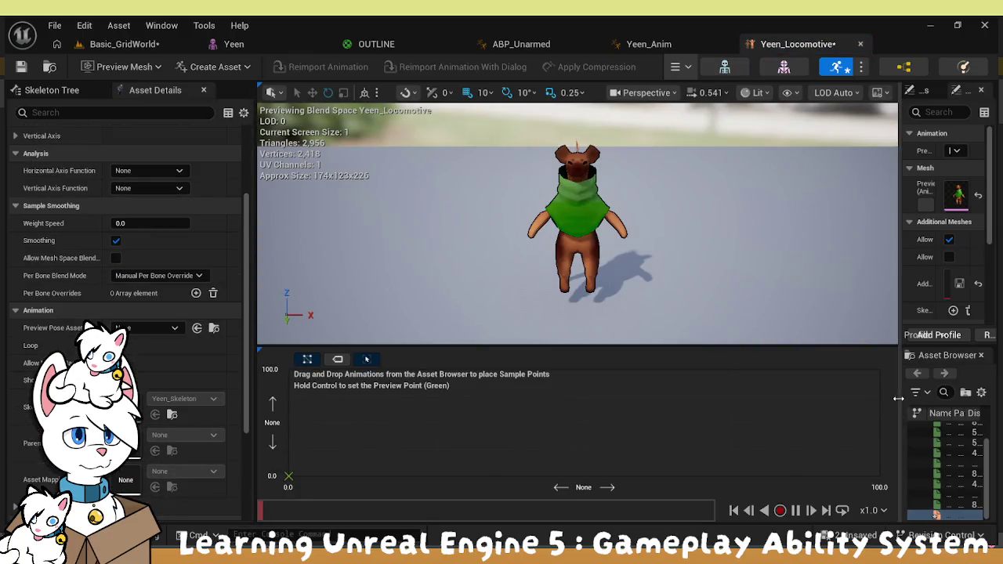
pyautogui.moveTo(894, 363); pyautogui.dragTo(696, 363)
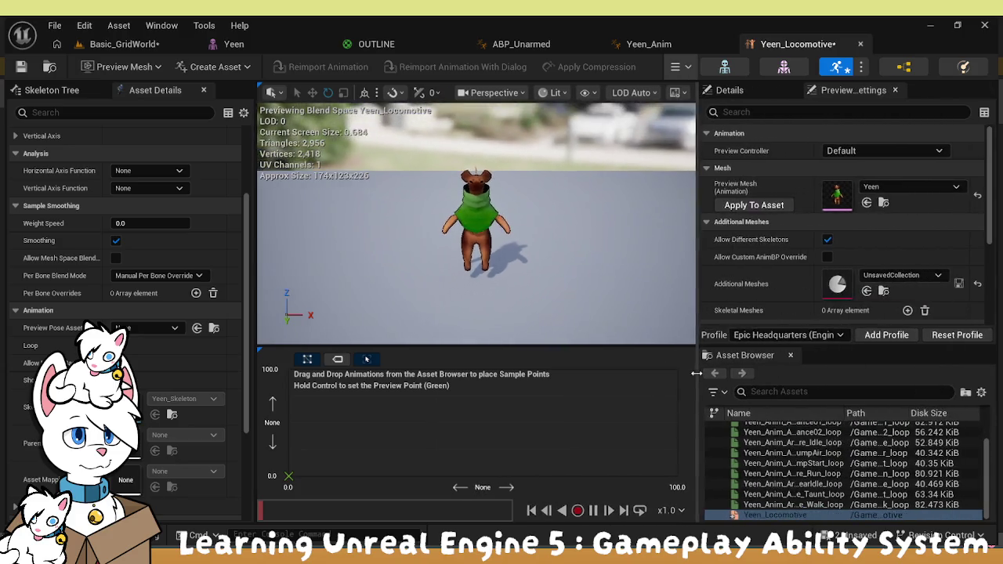
# Place Run_loop and Walk_loop on the blend grid as the first two samples
pyautogui.moveTo(809, 475)
pyautogui.mouseDown()
pyautogui.moveTo(352, 402)
pyautogui.moveTo(275, 364)
pyautogui.mouseUp()
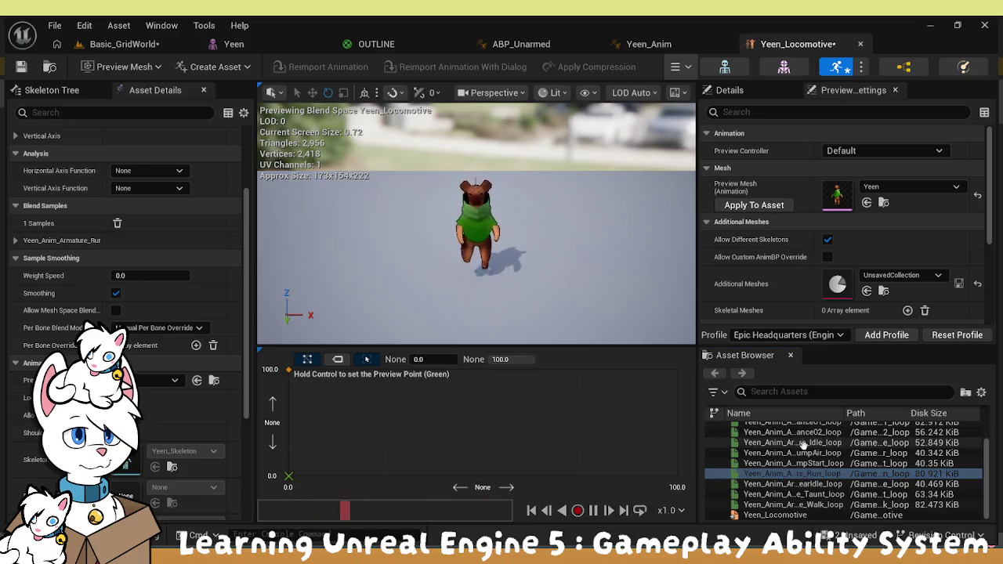
pyautogui.scroll(2, 825, 443)
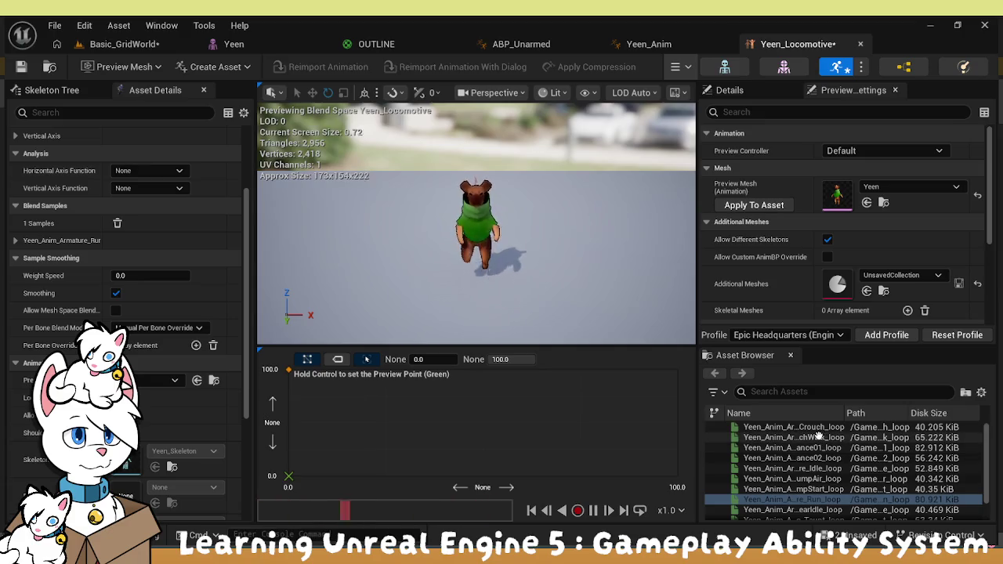
pyautogui.scroll(-2, 815, 440)
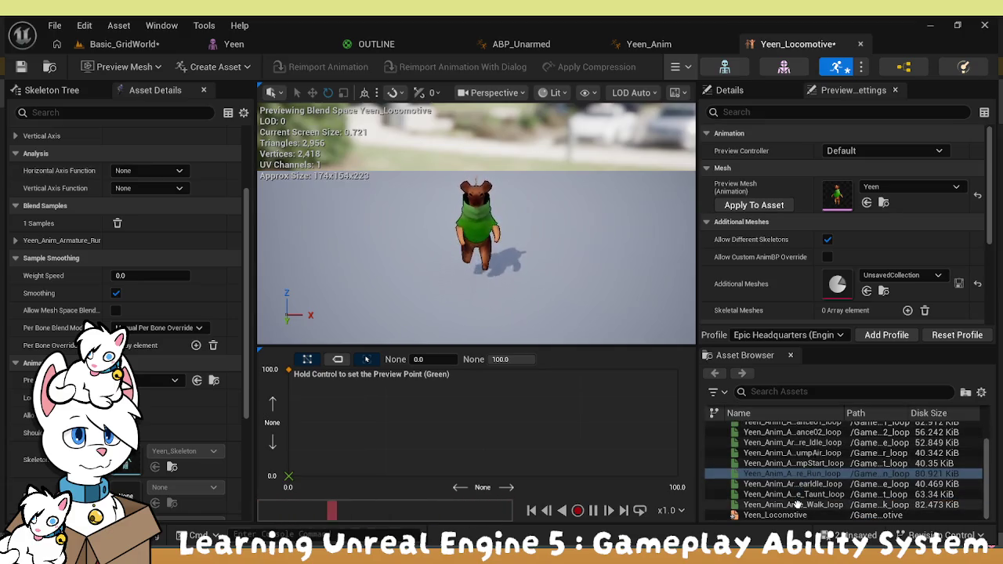
pyautogui.moveTo(795, 505)
pyautogui.mouseDown()
pyautogui.moveTo(769, 494)
pyautogui.moveTo(288, 476)
pyautogui.mouseUp()
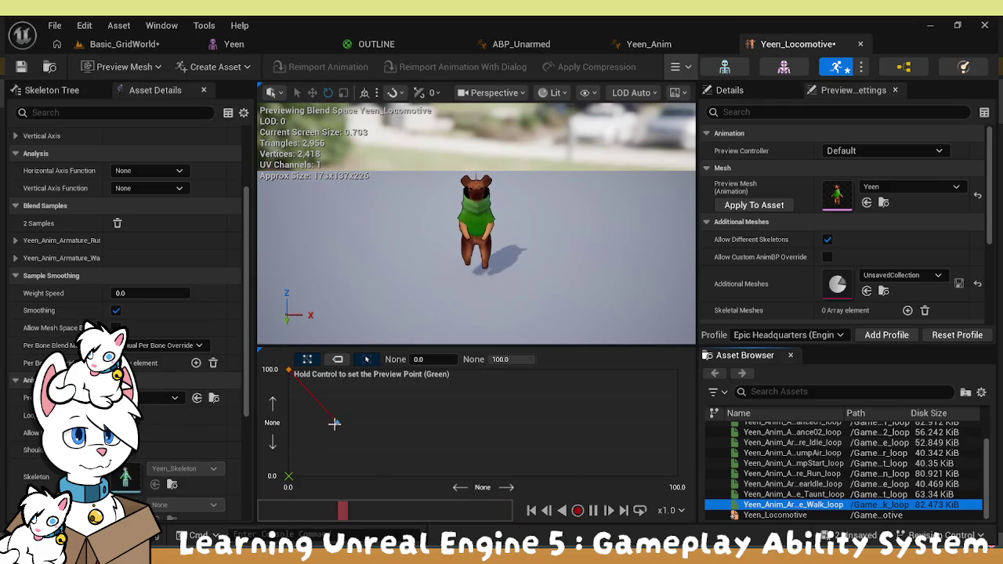
# Add Crouch_loop as a third sample, then undo a trial move of the origin sample
pyautogui.click(289, 476)
pyautogui.scroll(2, 812, 435)
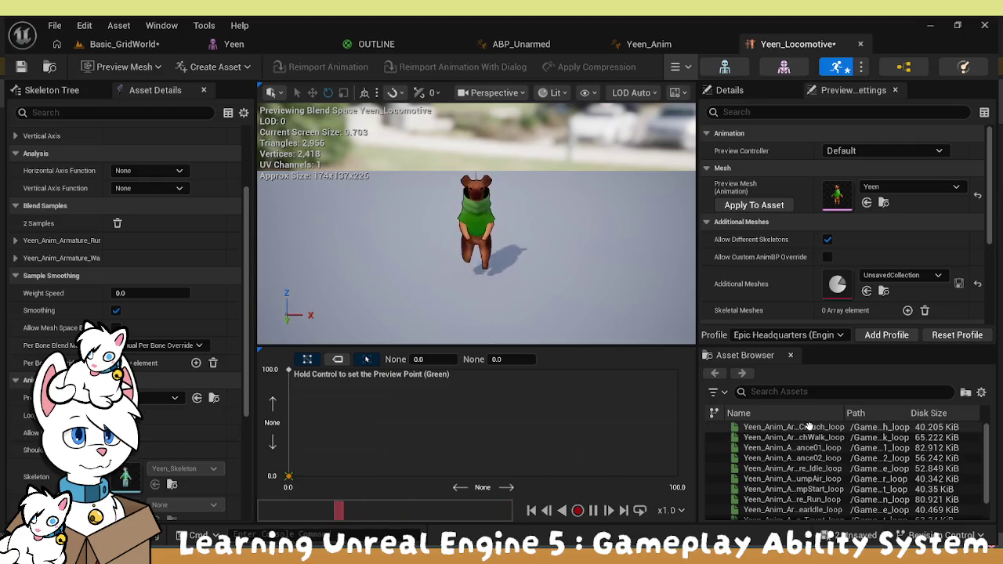
pyautogui.moveTo(810, 428)
pyautogui.mouseDown()
pyautogui.moveTo(596, 410)
pyautogui.moveTo(653, 402)
pyautogui.mouseUp()
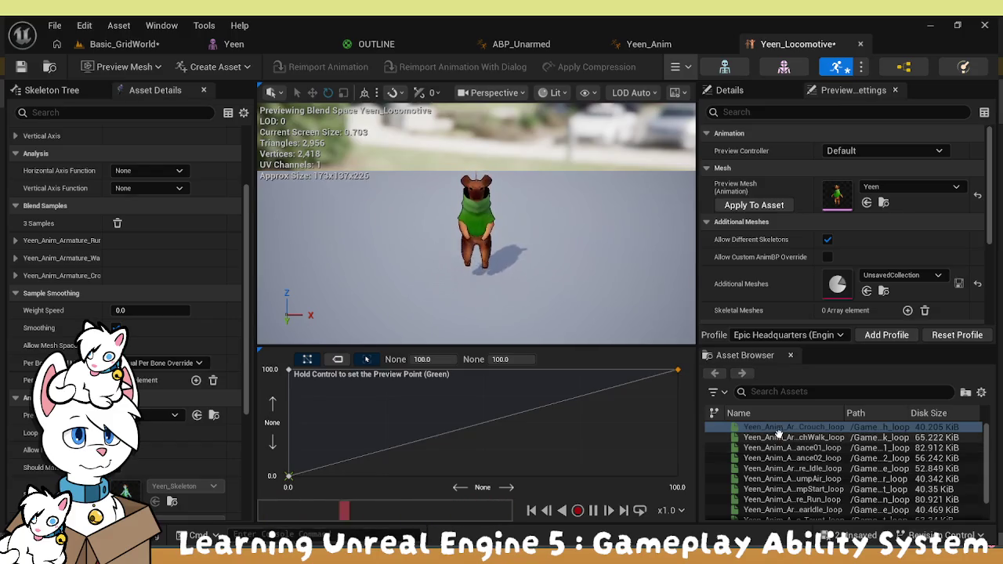
pyautogui.scroll(-2, 778, 432)
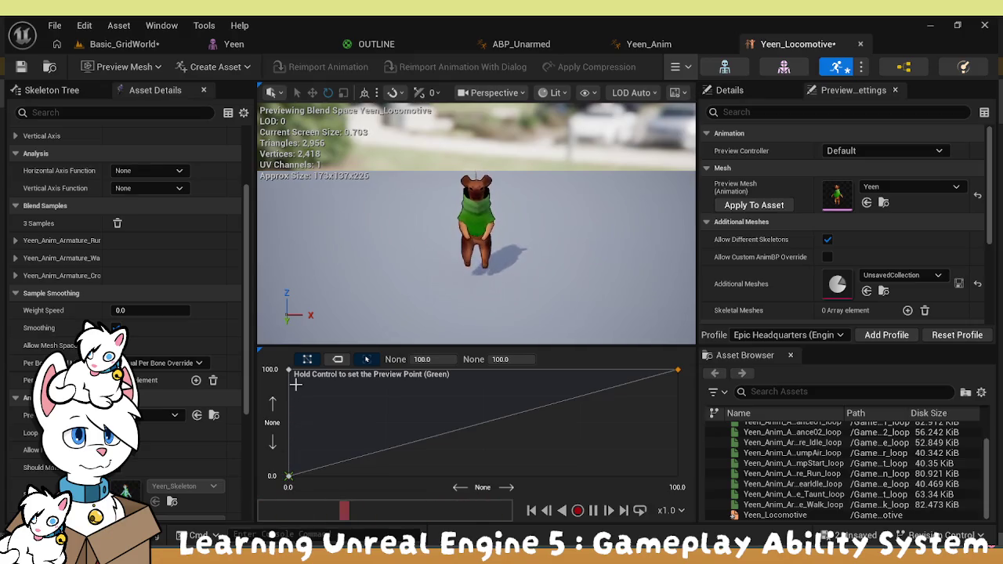
pyautogui.moveTo(289, 476); pyautogui.dragTo(274, 422)
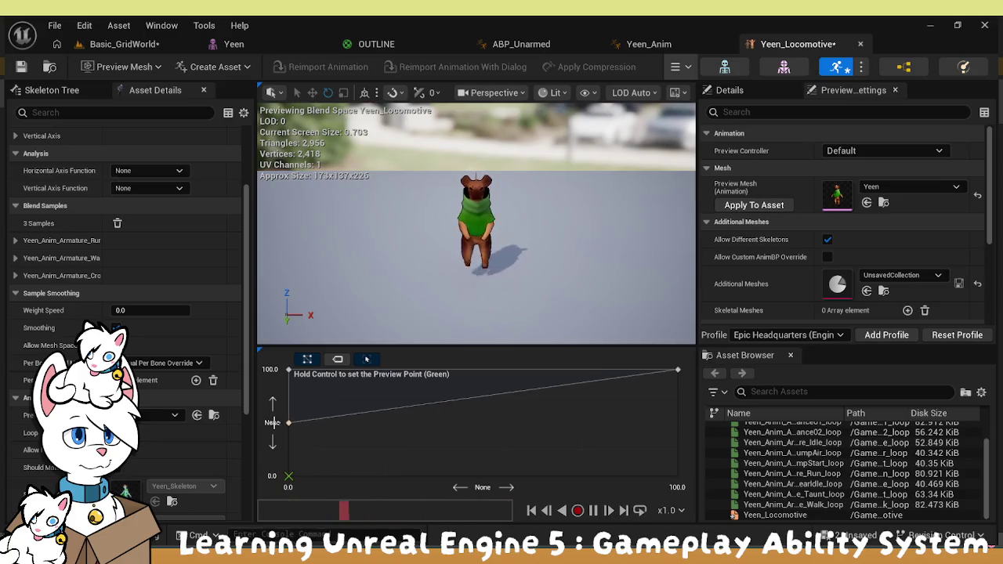
pyautogui.scroll(2, 812, 487)
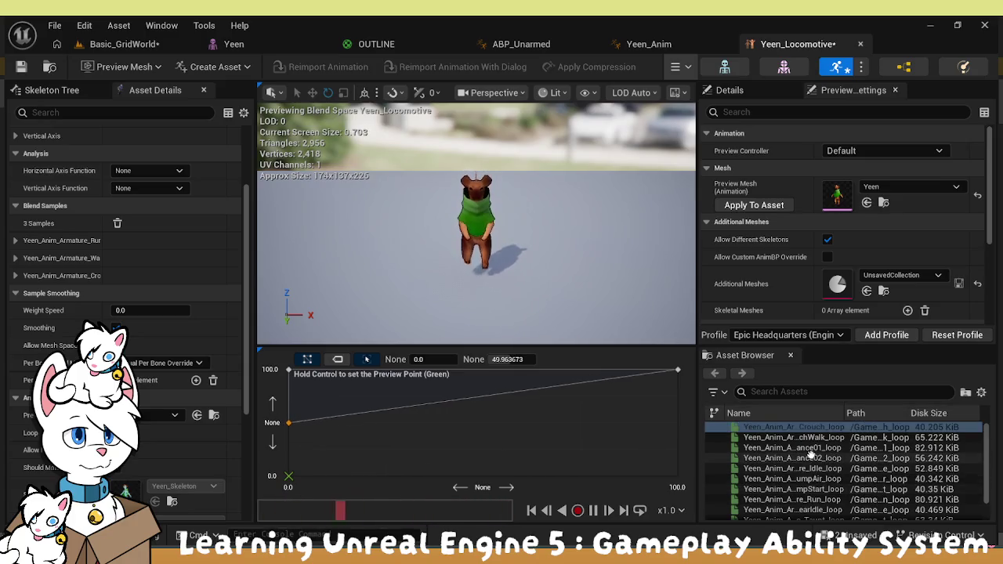
pyautogui.scroll(-2, 811, 487)
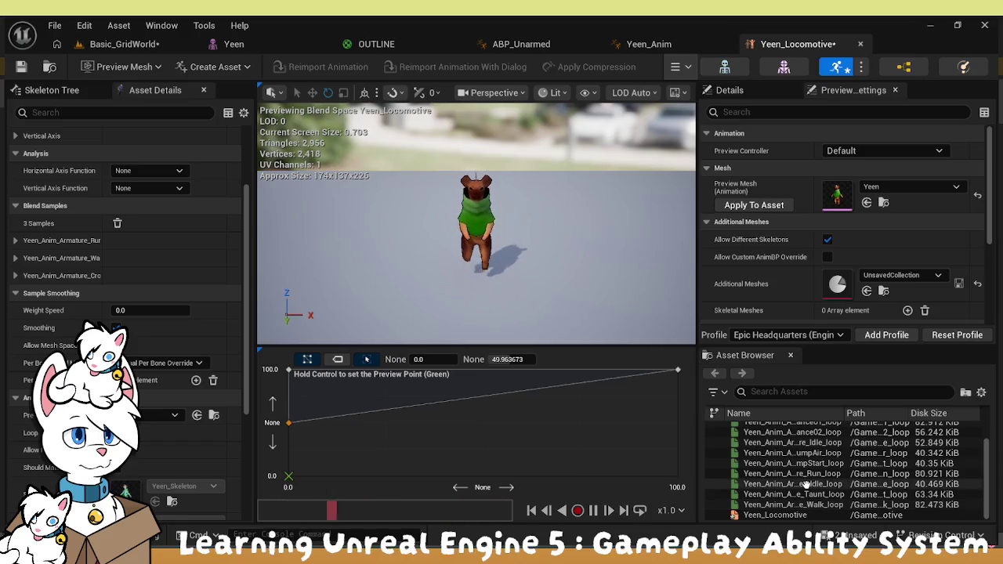
pyautogui.hotkey('ctrl', 'z')
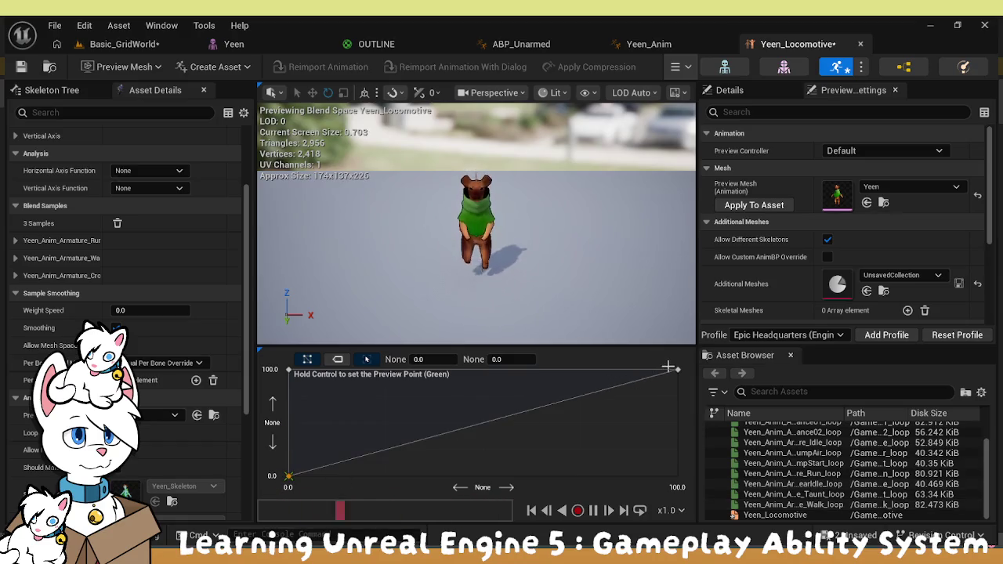
# Preview the blend across the grid and drop the crouch loop at the bottom-right corner
pyautogui.click(288, 380)
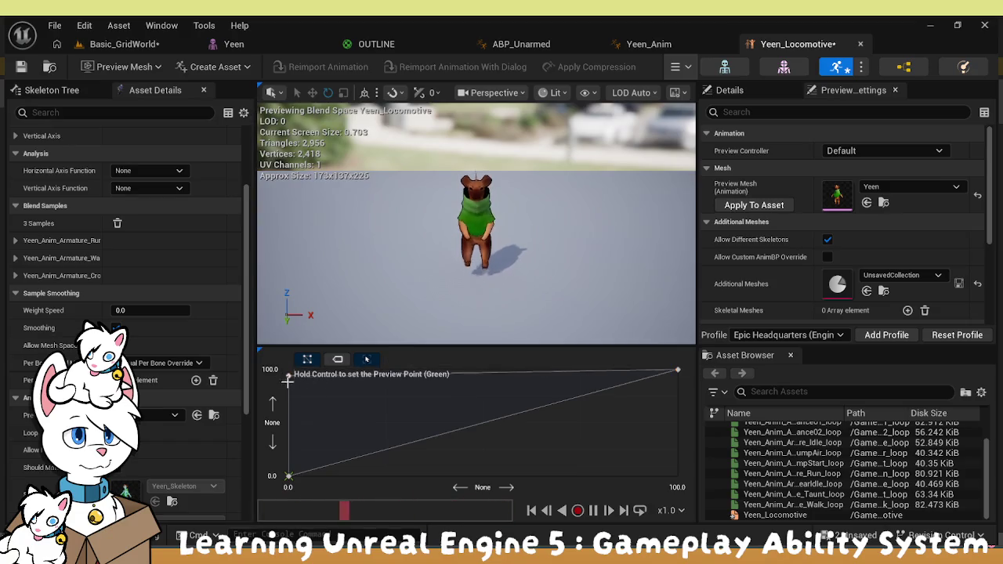
pyautogui.click(289, 370)
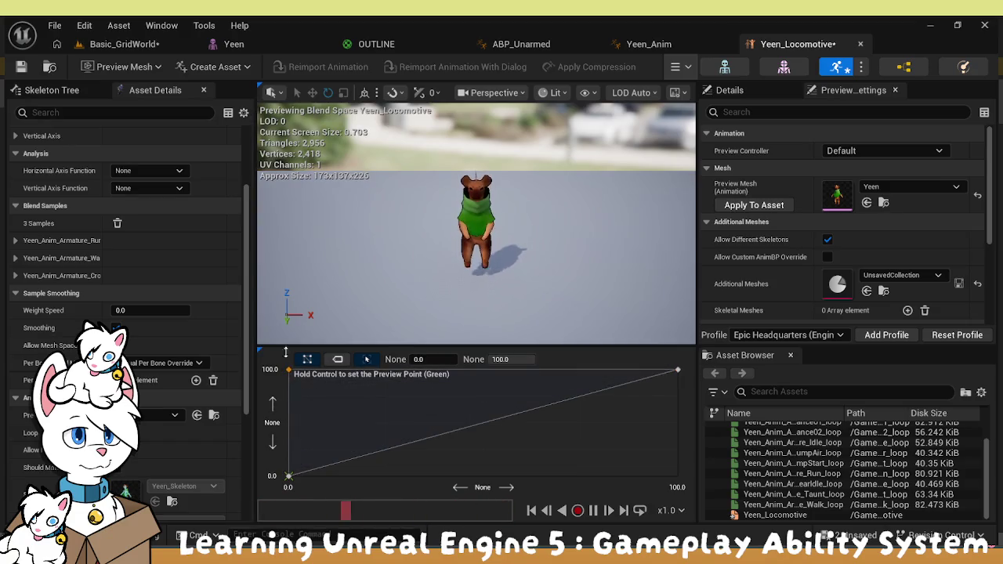
pyautogui.click(338, 425)
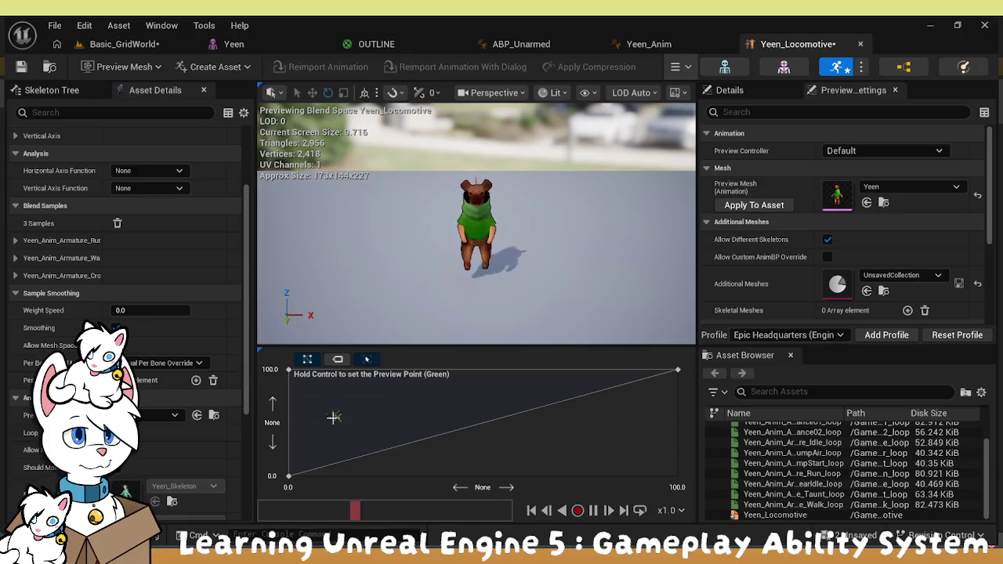
pyautogui.press('ctrl')
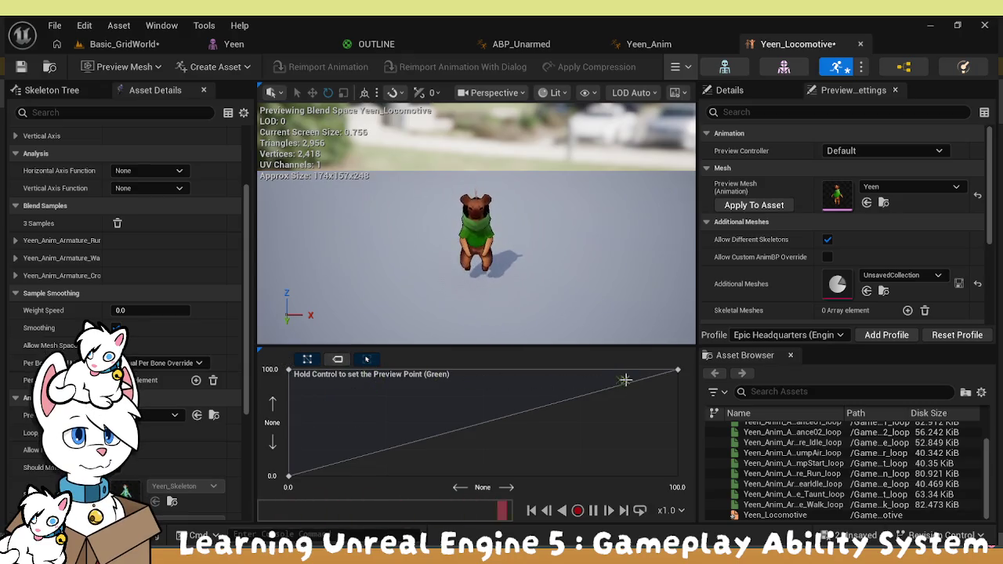
pyautogui.press('ctrl')
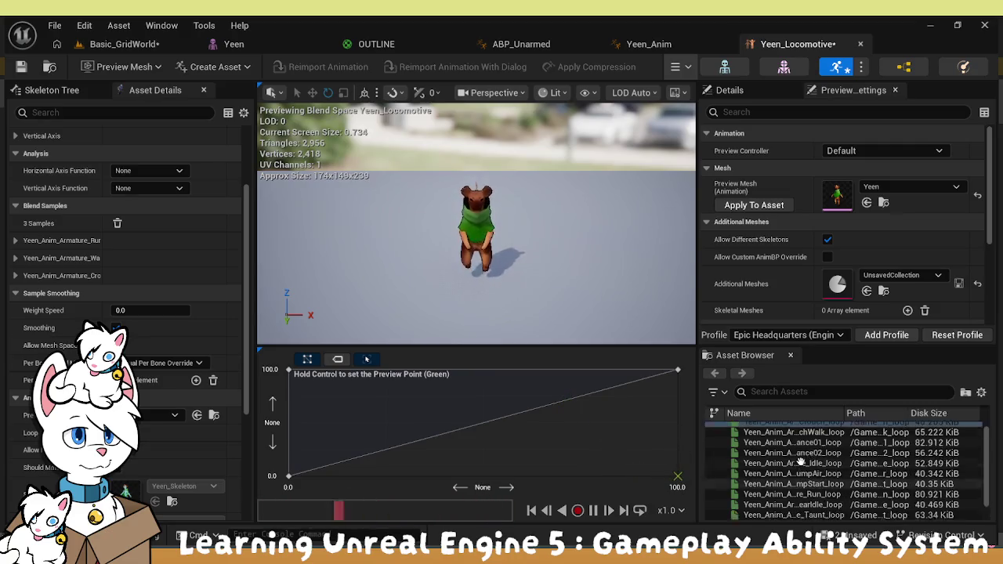
pyautogui.scroll(1, 804, 439)
pyautogui.click(804, 429)
pyautogui.moveTo(803, 429)
pyautogui.mouseDown()
pyautogui.moveTo(634, 445)
pyautogui.moveTo(642, 459)
pyautogui.mouseUp()
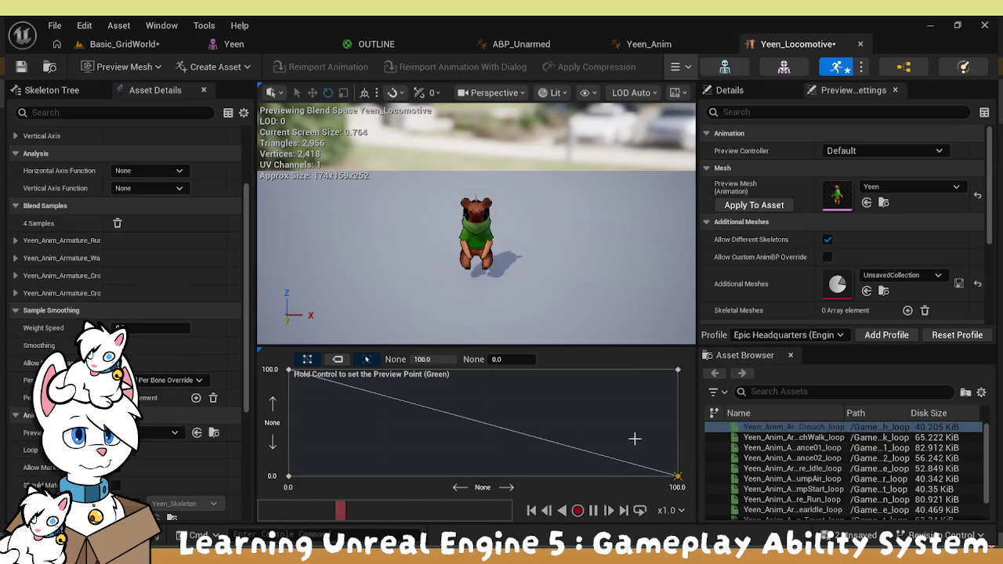
# Delete the misplaced bottom-right sample and place CrouchWalk_loop at the bottom-right corner
pyautogui.click(635, 439)
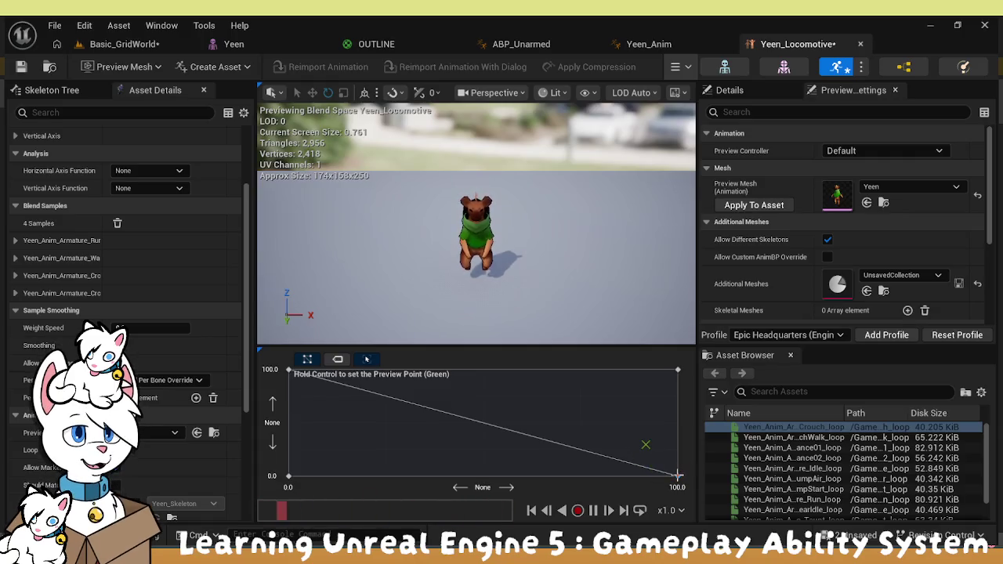
pyautogui.click(678, 475)
pyautogui.moveTo(678, 475); pyautogui.dragTo(609, 443)
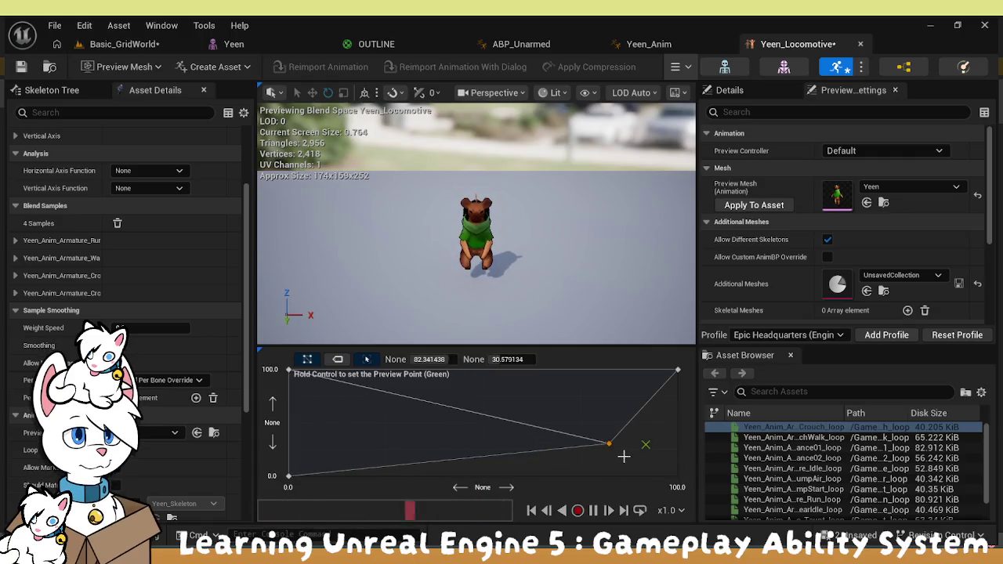
pyautogui.press('Delete')
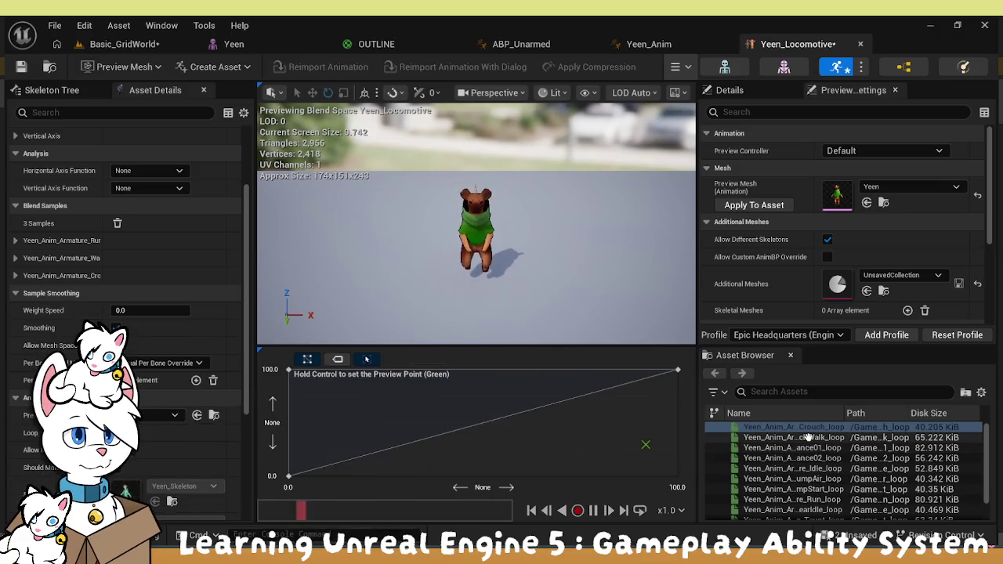
pyautogui.moveTo(808, 438)
pyautogui.mouseDown()
pyautogui.moveTo(620, 415)
pyautogui.moveTo(708, 490)
pyautogui.mouseUp()
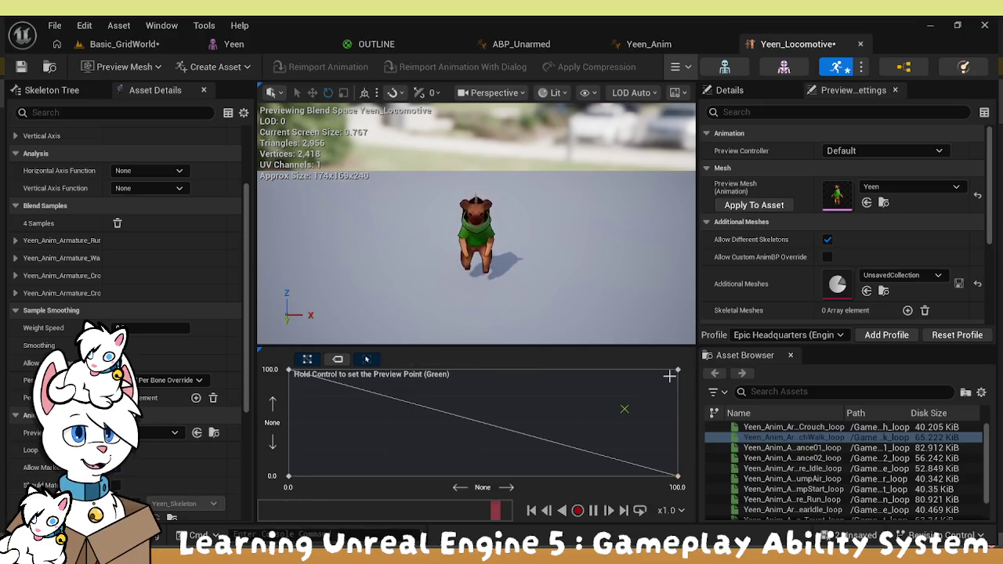
# Test the dance animation at the top-right, then replace it with the crouch-walk animation
pyautogui.moveTo(677, 370)
pyautogui.mouseDown()
pyautogui.moveTo(646, 383)
pyautogui.moveTo(627, 406)
pyautogui.mouseUp()
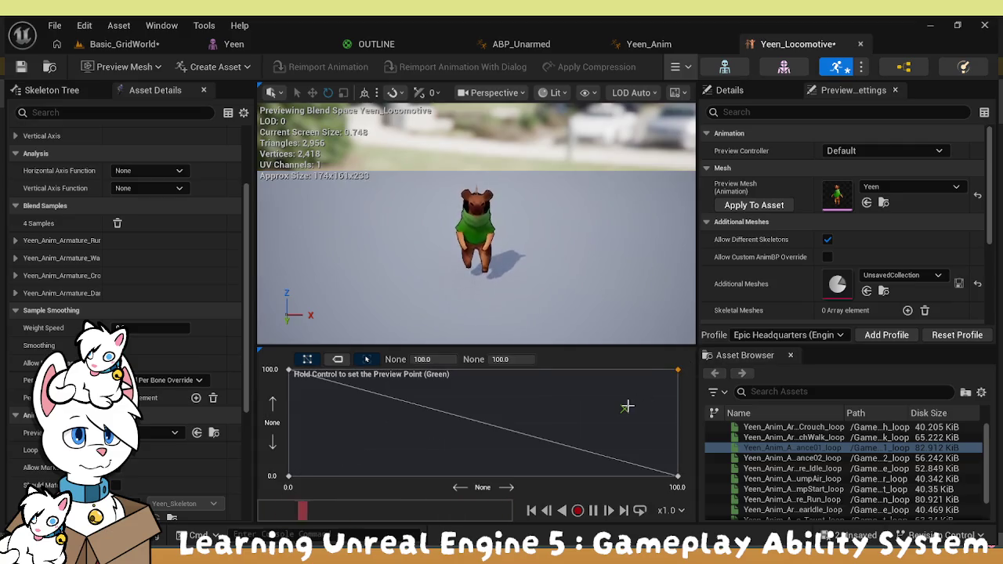
pyautogui.press('ctrl')
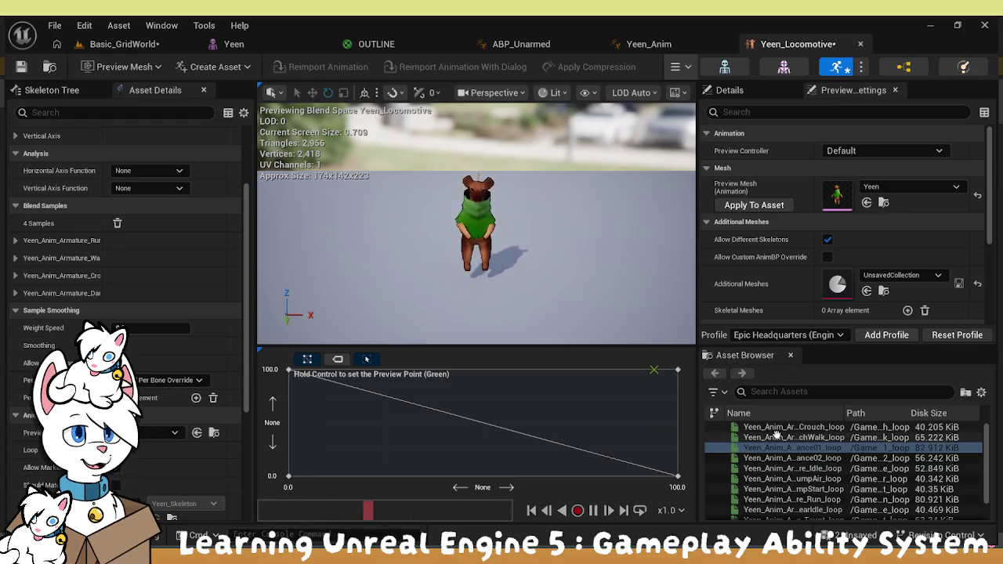
pyautogui.press('Delete')
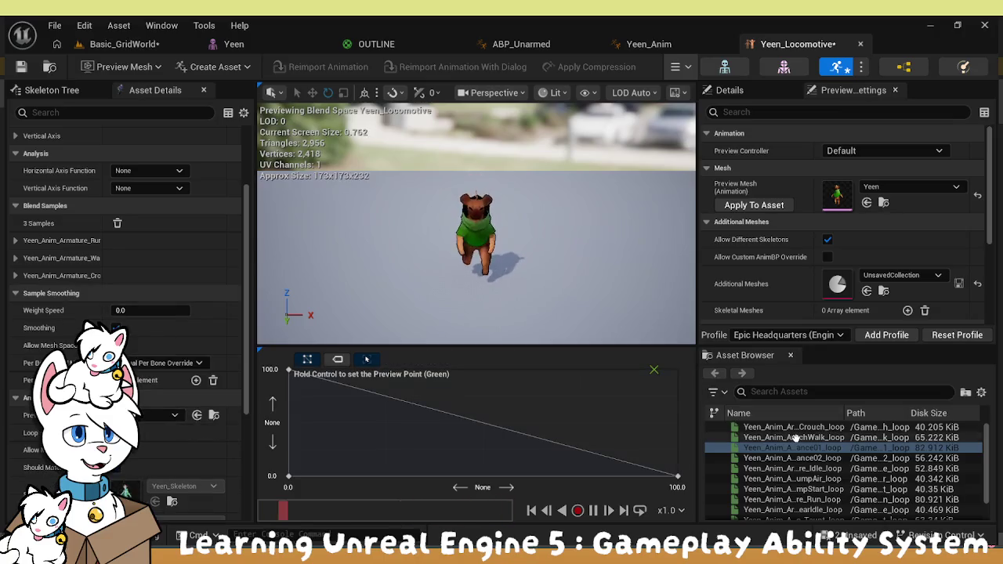
pyautogui.click(769, 437)
pyautogui.moveTo(635, 395); pyautogui.dragTo(639, 391)
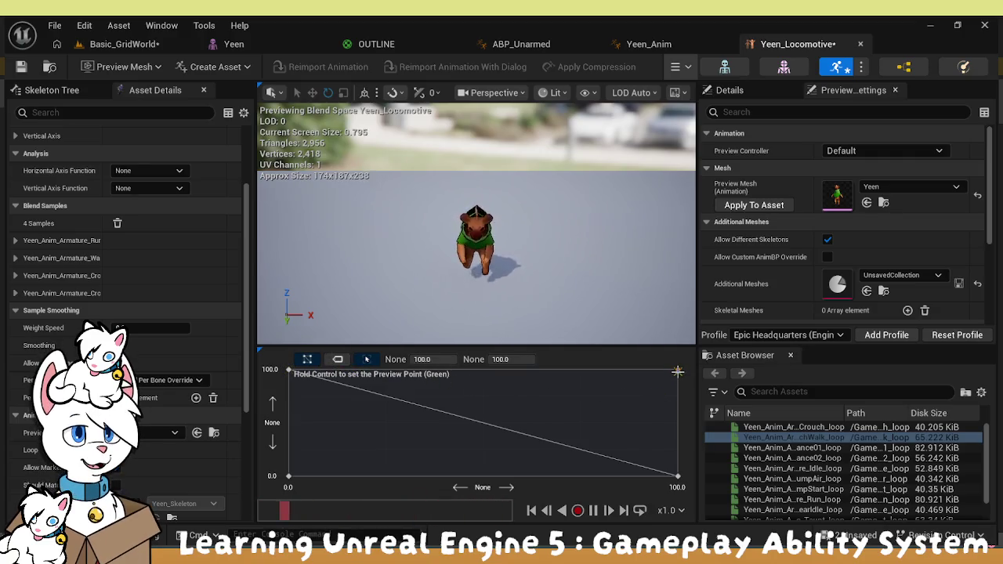
# Delete the top-right crouch-walk sample and check the top-left sample's values
pyautogui.click(677, 370)
pyautogui.press('Delete')
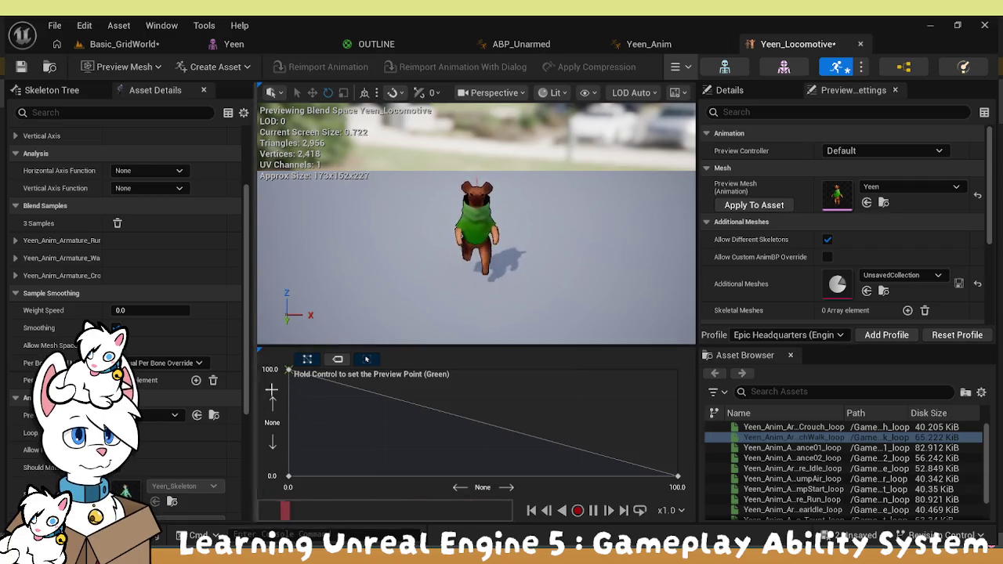
pyautogui.click(287, 369)
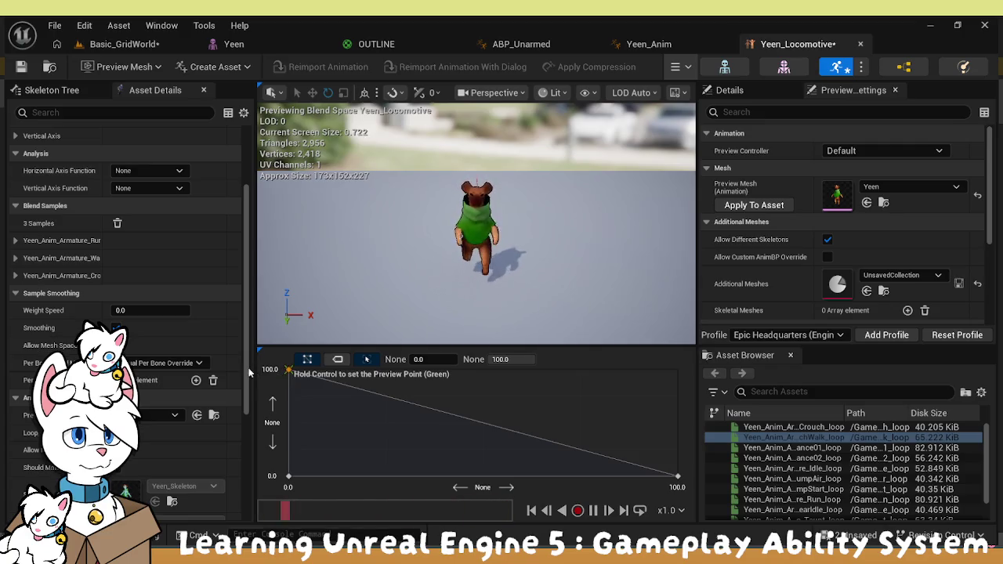
pyautogui.scroll(-5, 254, 498)
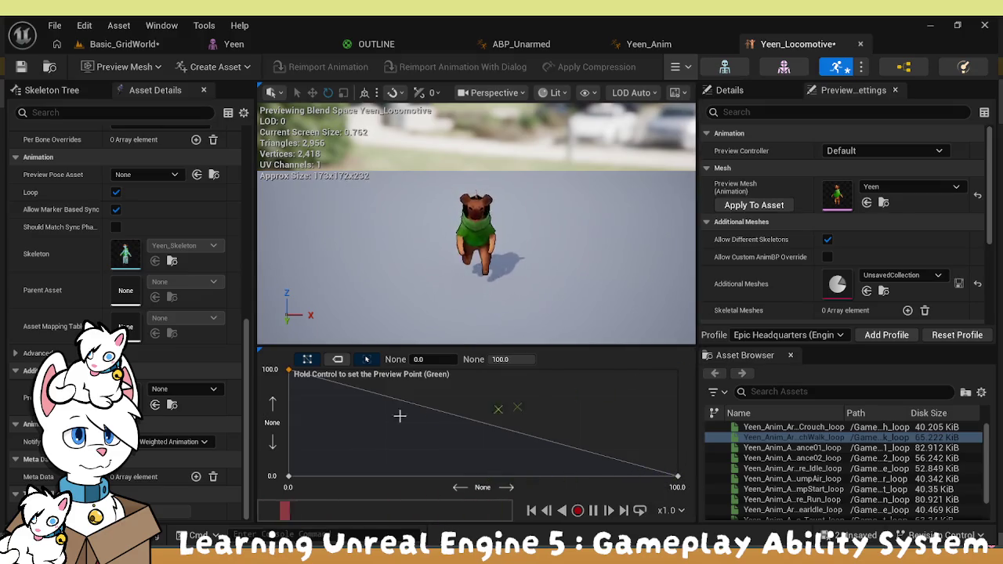
pyautogui.scroll(10, 126, 314)
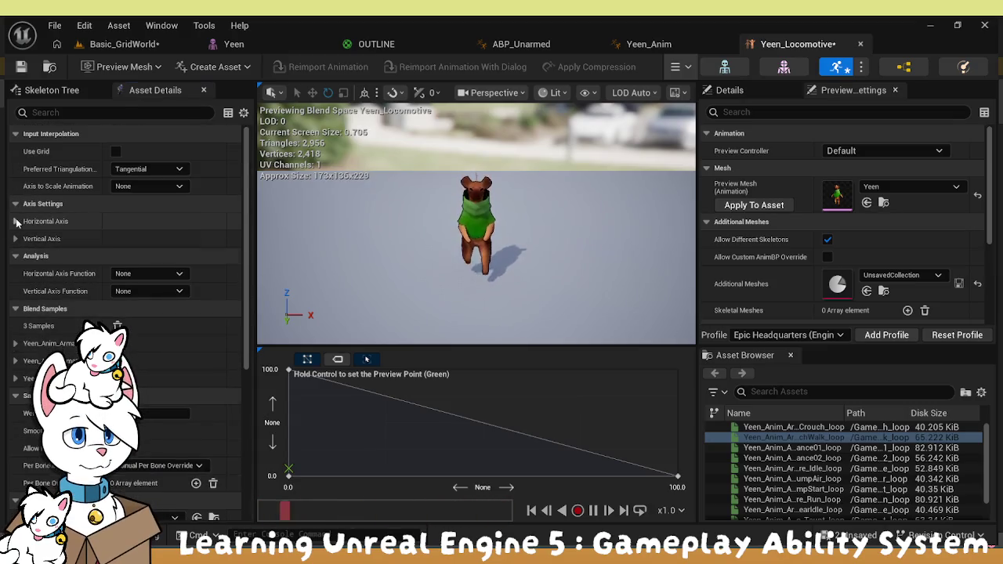
# Name the horizontal axis Crouching and the vertical axis Running
pyautogui.click(15, 221)
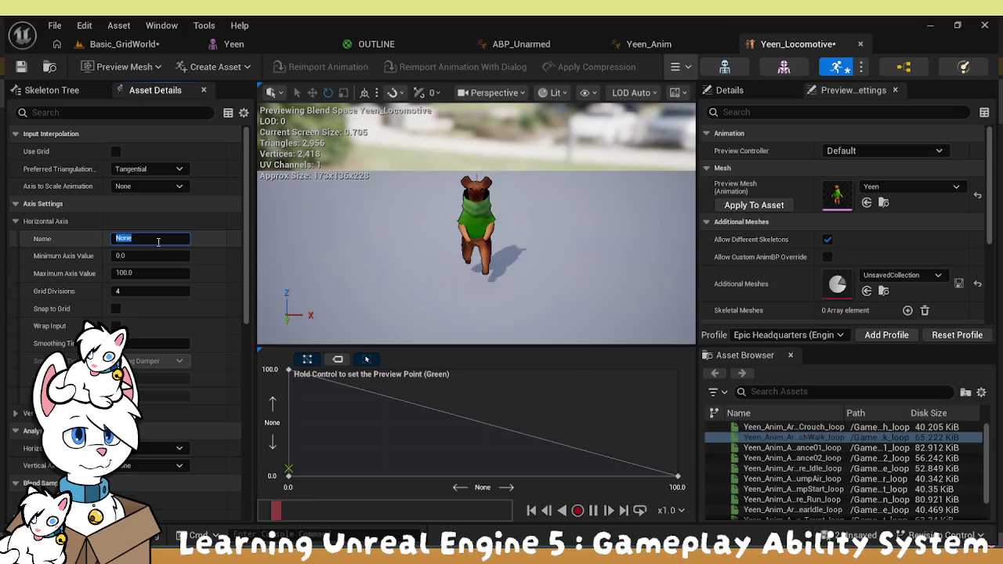
pyautogui.write('aGng')
pyautogui.press('Return')
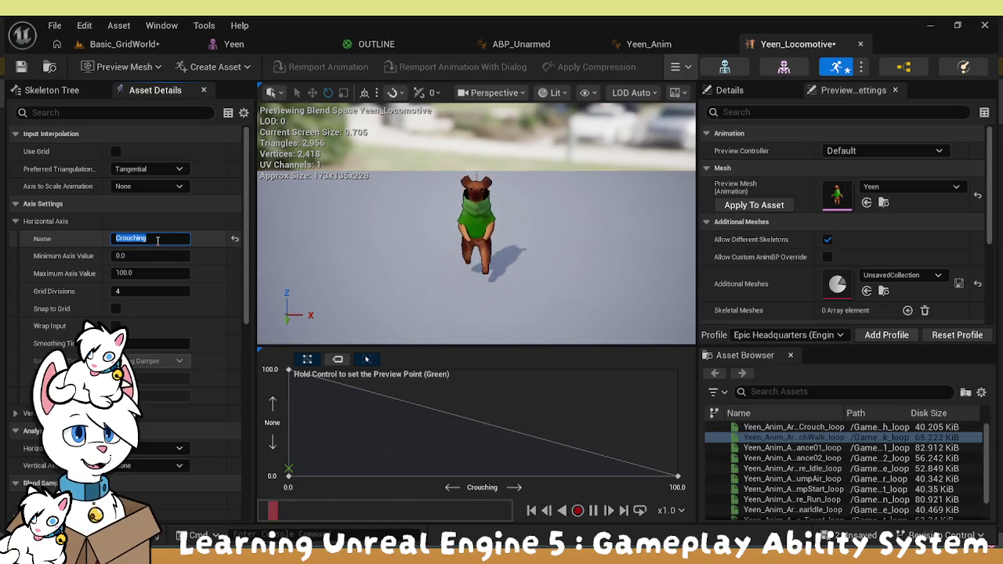
pyautogui.click(15, 413)
pyautogui.click(146, 431)
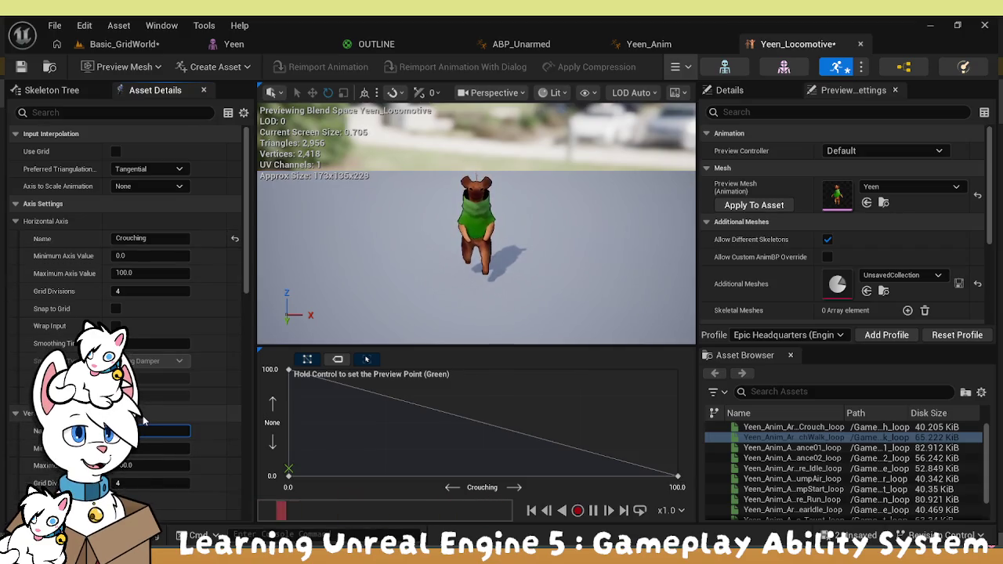
pyautogui.write('Running')
pyautogui.press('Return')
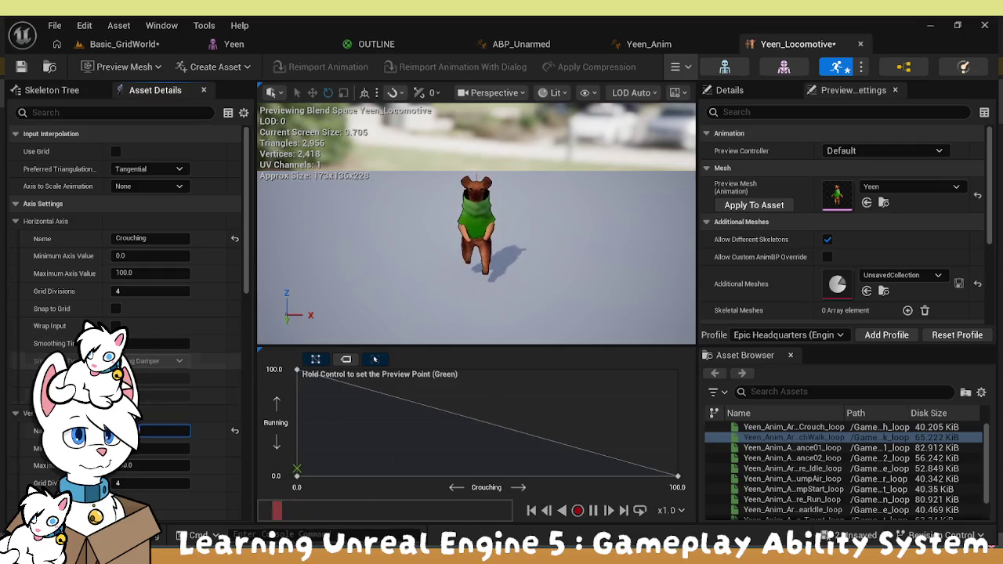
# Try a vertical axis maximum of 1.0, then restore it to 100.0
pyautogui.click(149, 466)
pyautogui.write('1')
pyautogui.press('Return')
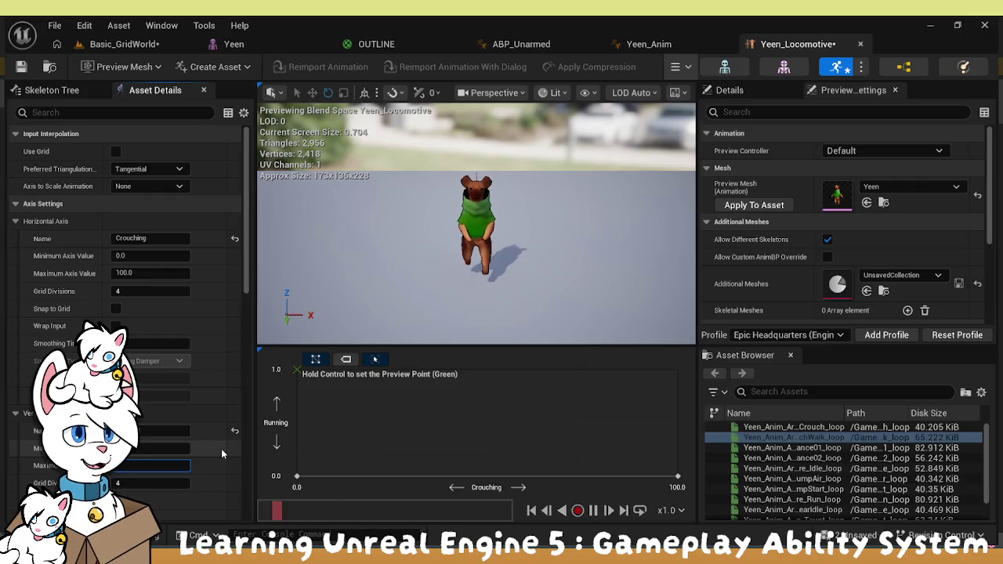
pyautogui.write('100')
pyautogui.press('Return')
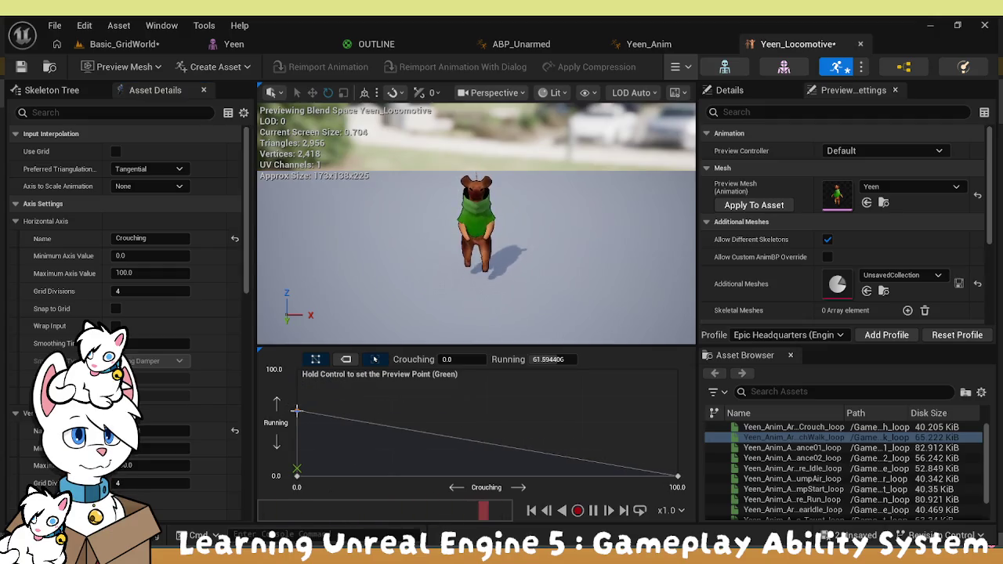
# Set the bottom-right blend sample's Running value to 1.0 and its Crouching value to 1.0
pyautogui.click(532, 360)
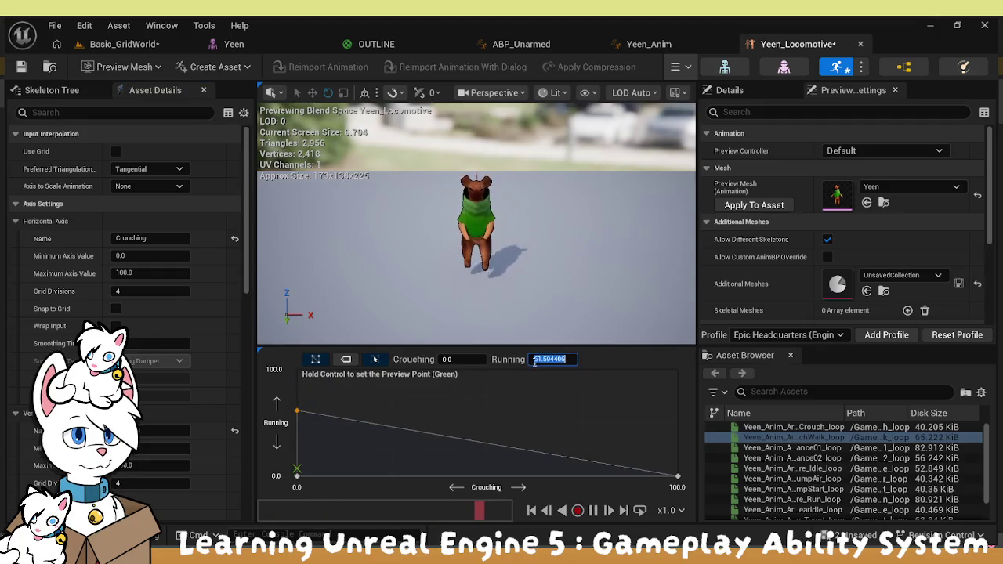
pyautogui.click(678, 476)
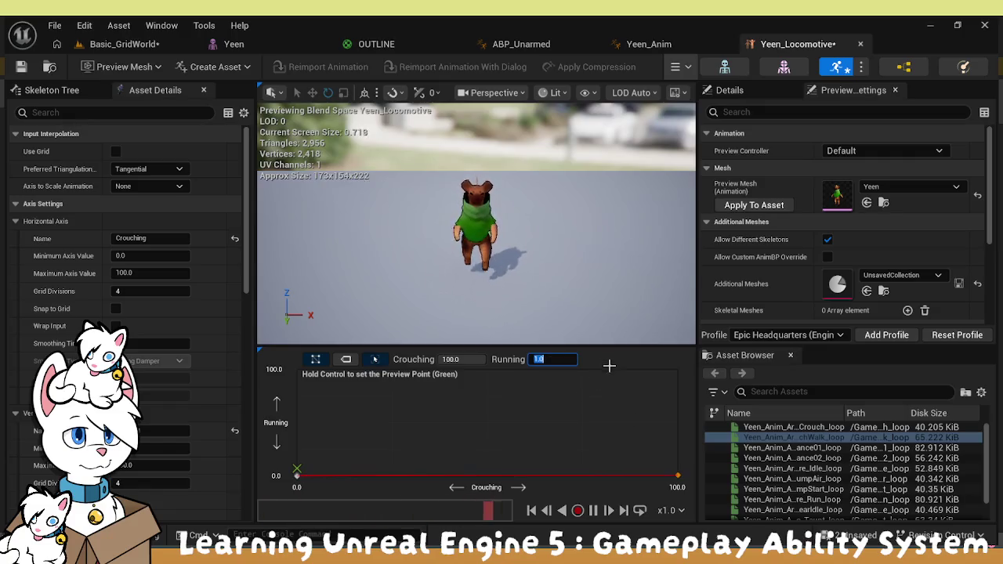
pyautogui.press('Return')
pyautogui.click(449, 359)
pyautogui.write('0')
pyautogui.press('Return')
pyautogui.click(136, 464)
pyautogui.write('1.0')
pyautogui.press('Return')
# Set the horizontal Crouching axis maximum to 1.0
pyautogui.click(148, 271)
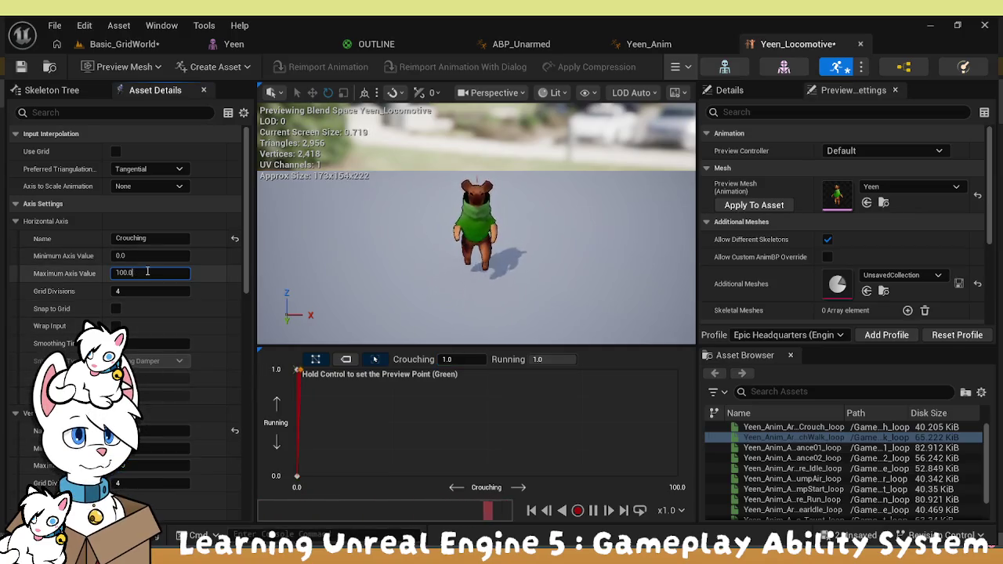
pyautogui.write('1.0')
pyautogui.press('Return')
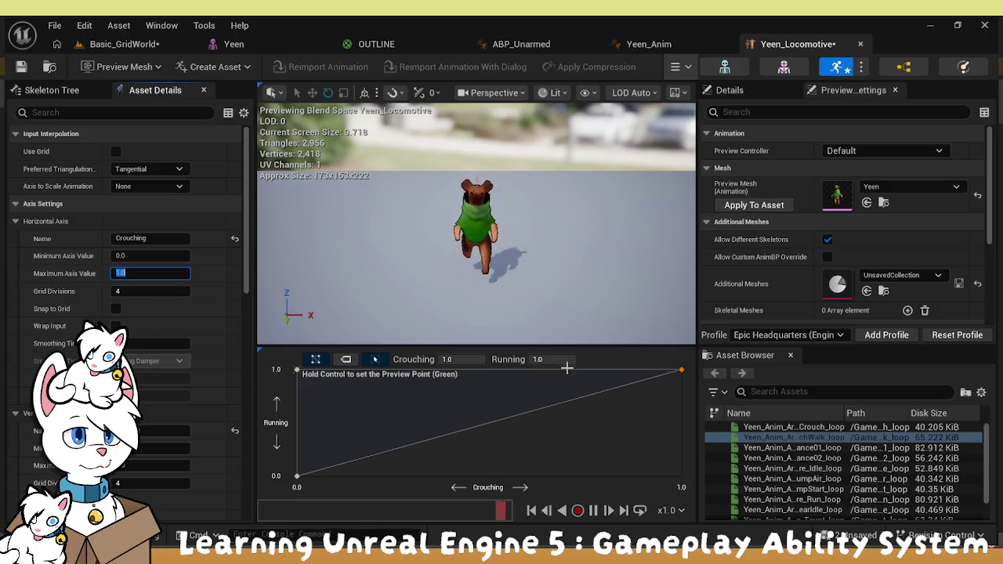
pyautogui.click(689, 385)
# Move the top-right blend sample down to Crouching 1.0, Running 0.0
pyautogui.click(681, 370)
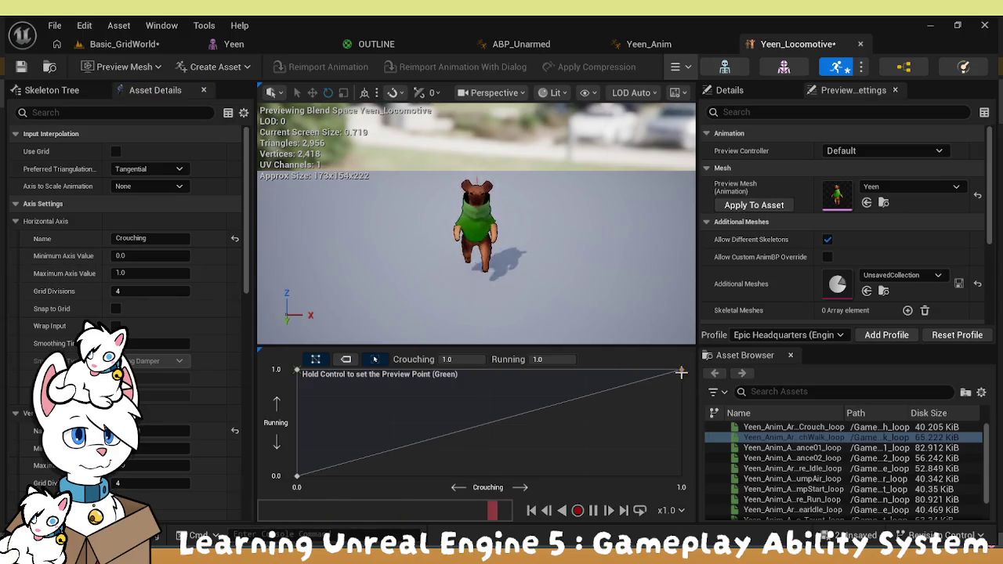
pyautogui.click(465, 360)
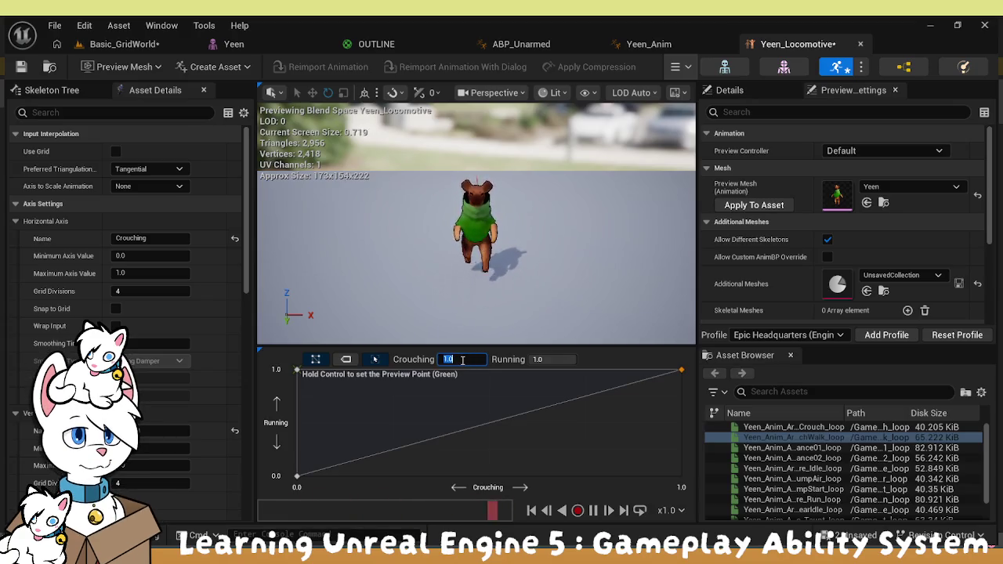
pyautogui.write('1.0')
pyautogui.moveTo(681, 369); pyautogui.dragTo(681, 475)
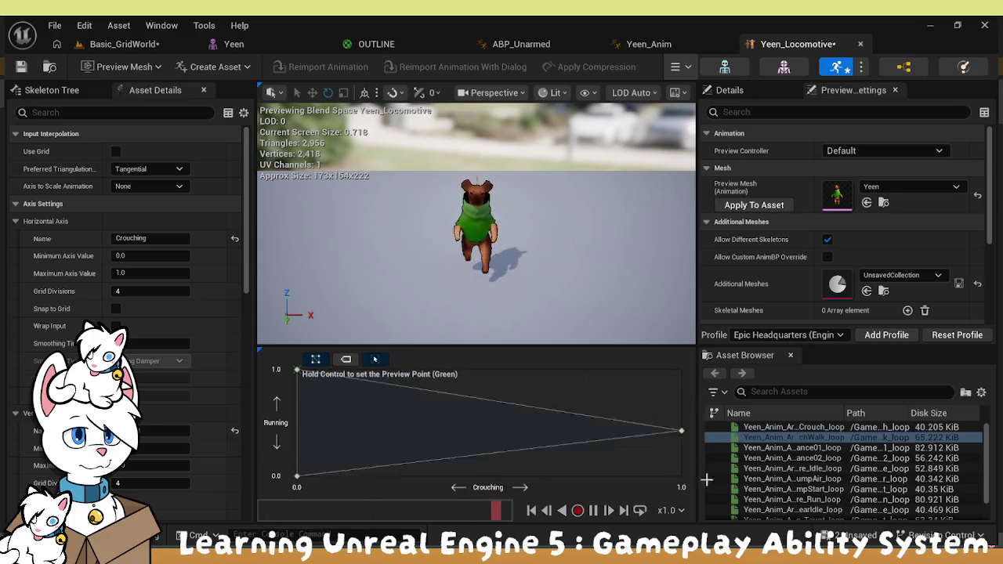
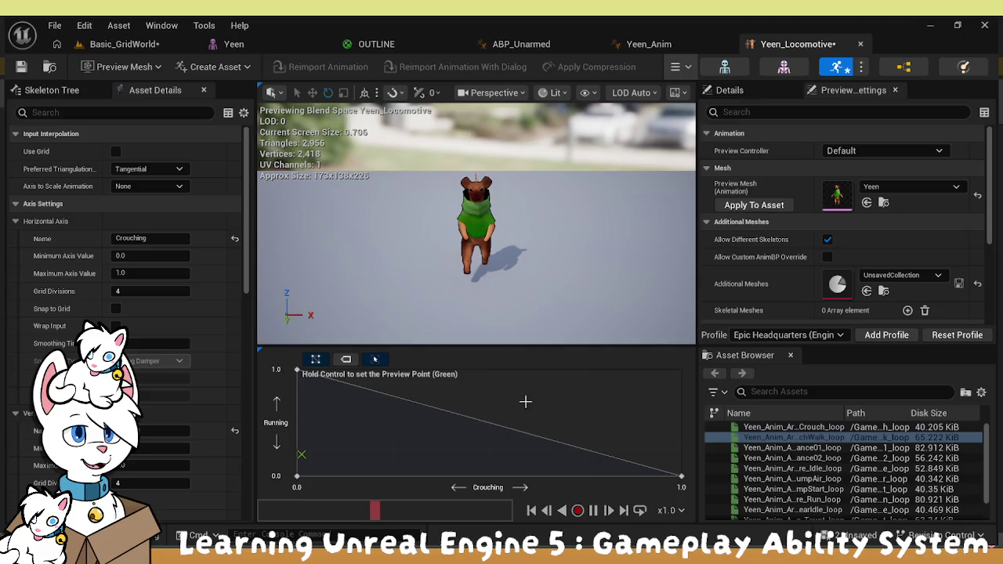
# Save the Yeen_Locomotive blend space and look at ABP_Unarmed's Locomotion state machine
pyautogui.click(22, 66)
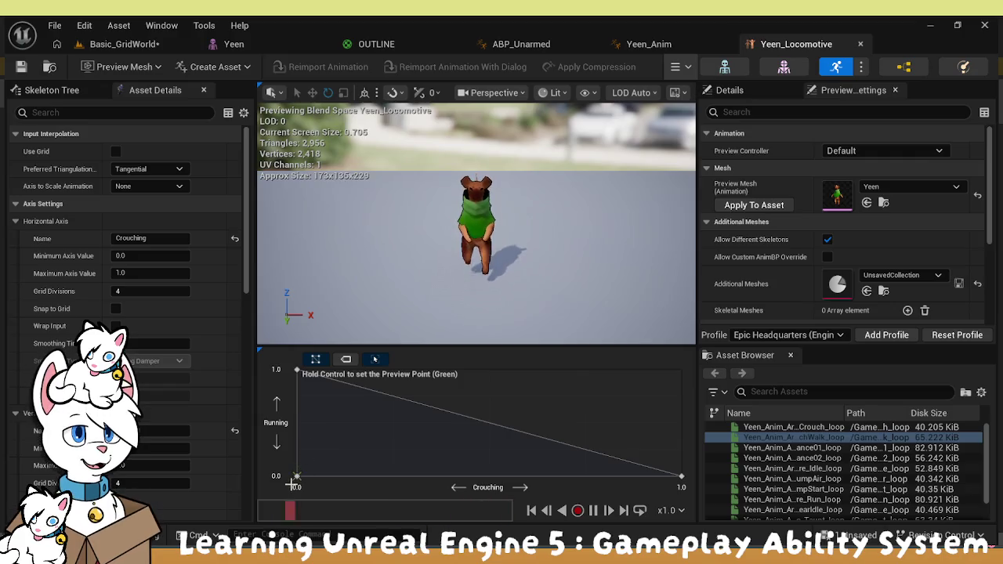
pyautogui.click(521, 44)
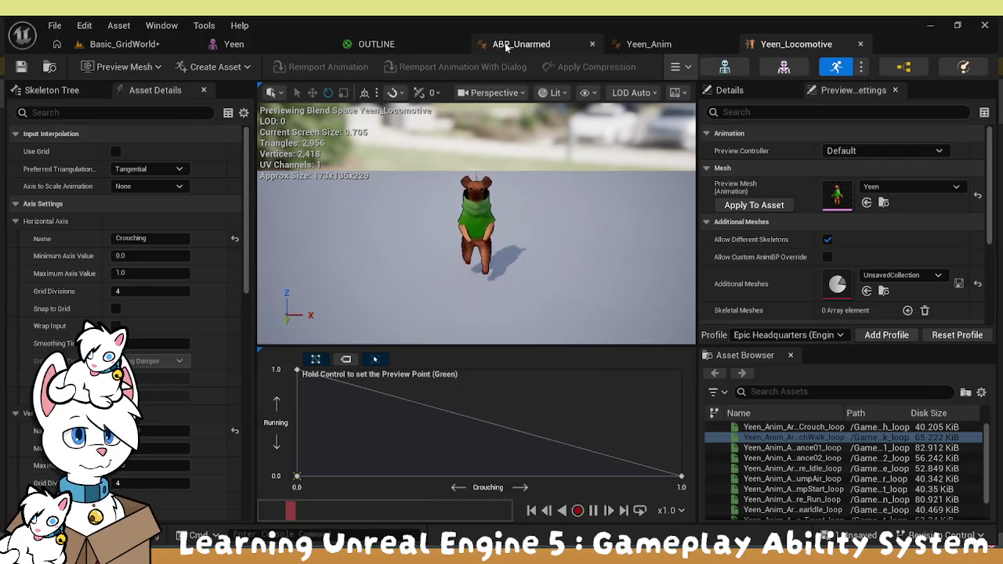
pyautogui.click(446, 213)
pyautogui.doubleClick(446, 214)
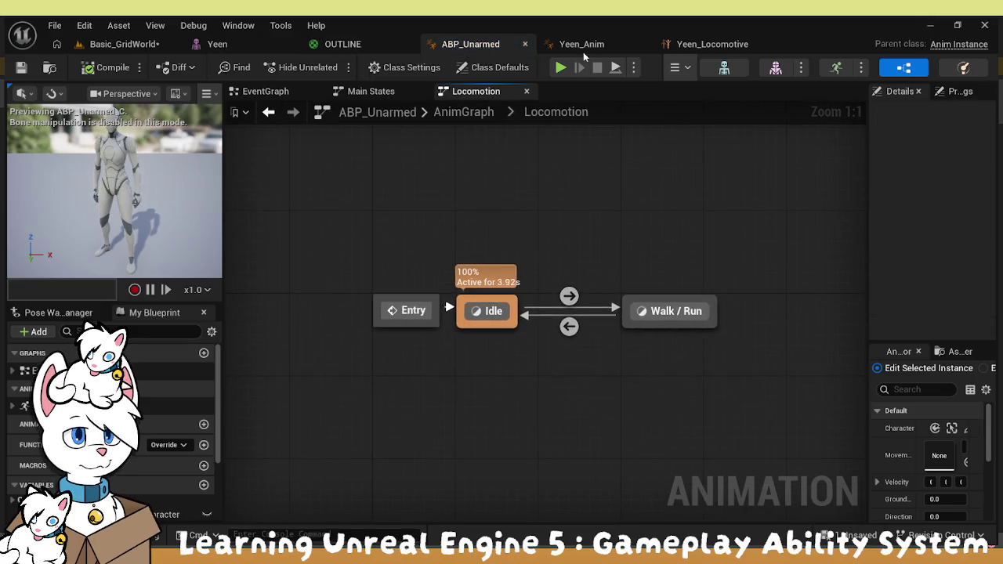
pyautogui.click(560, 49)
pyautogui.scroll(-3, 407, 259)
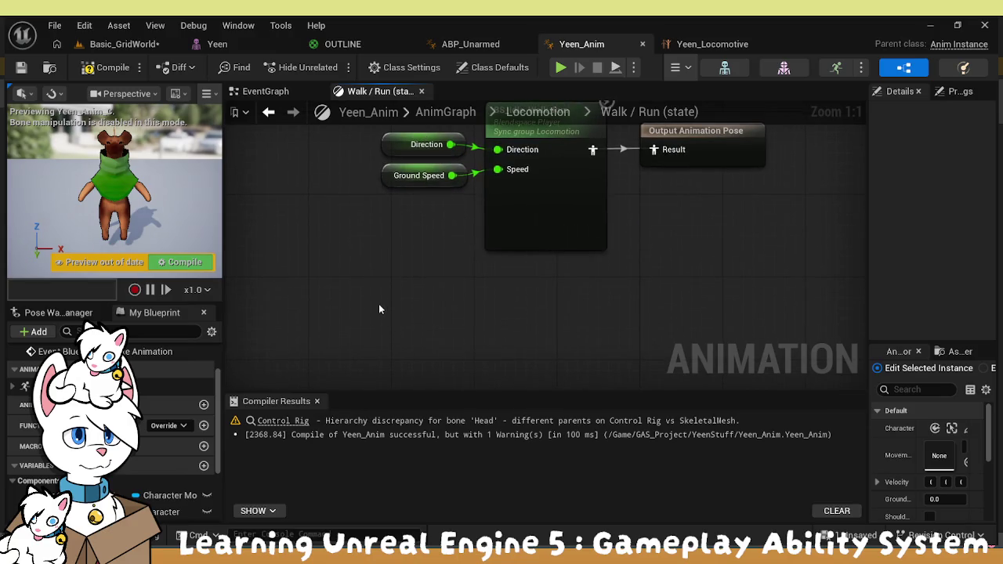
# Inspect ABP_Unarmed's Walk / Run state and its BS_Idle_Walk_Run blend space, then return to Yeen_Anim
pyautogui.click(35, 536)
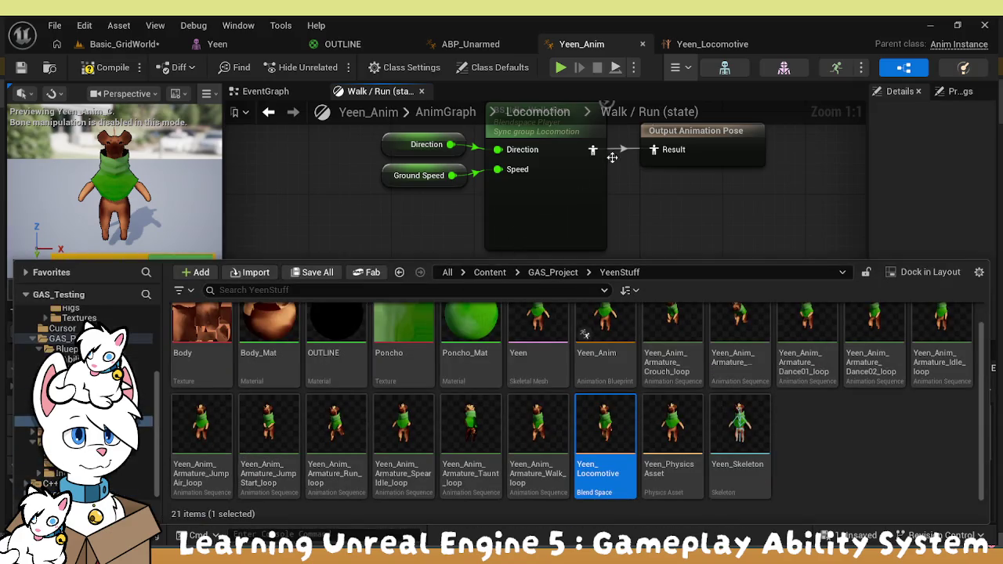
pyautogui.click(679, 45)
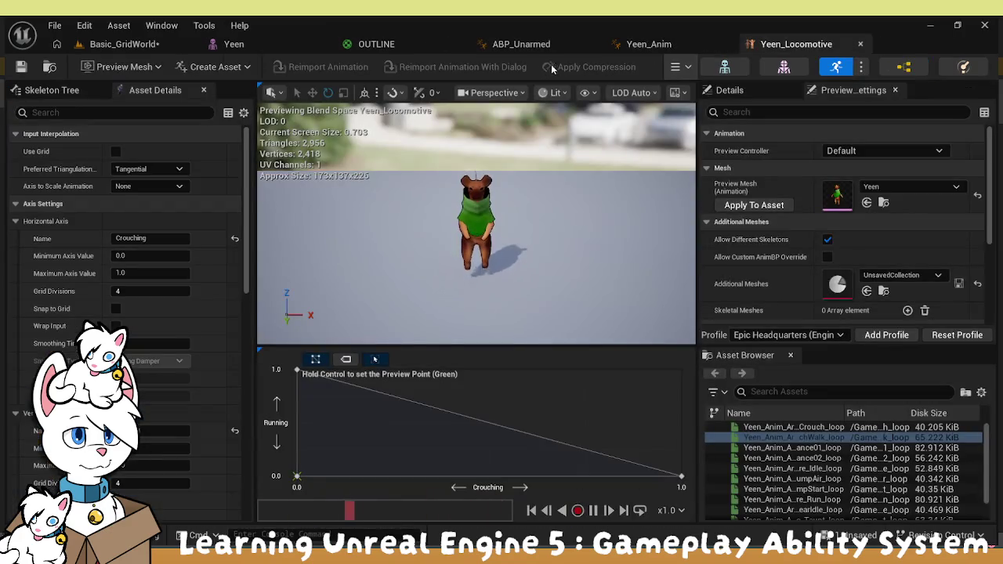
pyautogui.click(527, 45)
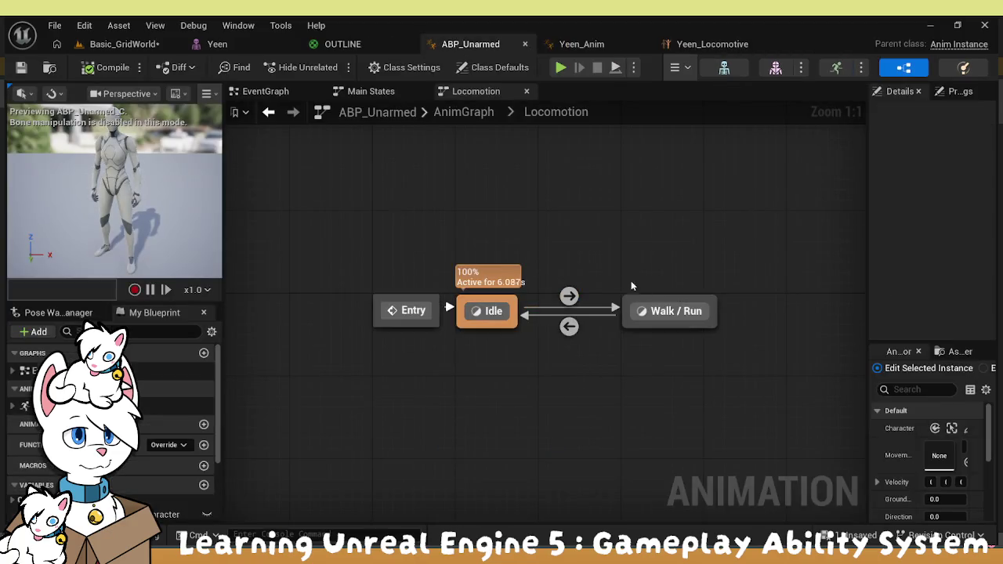
pyautogui.doubleClick(658, 311)
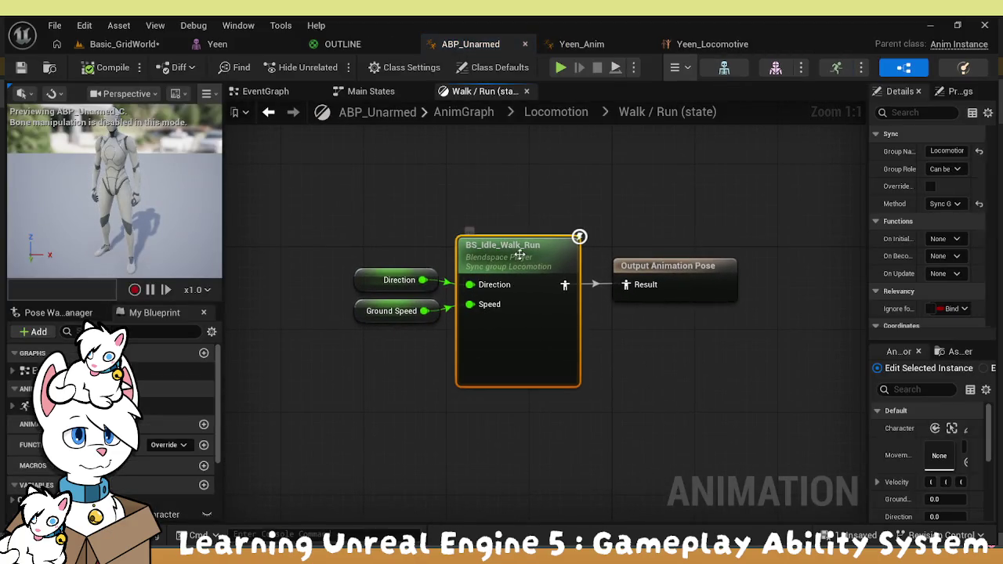
pyautogui.doubleClick(517, 255)
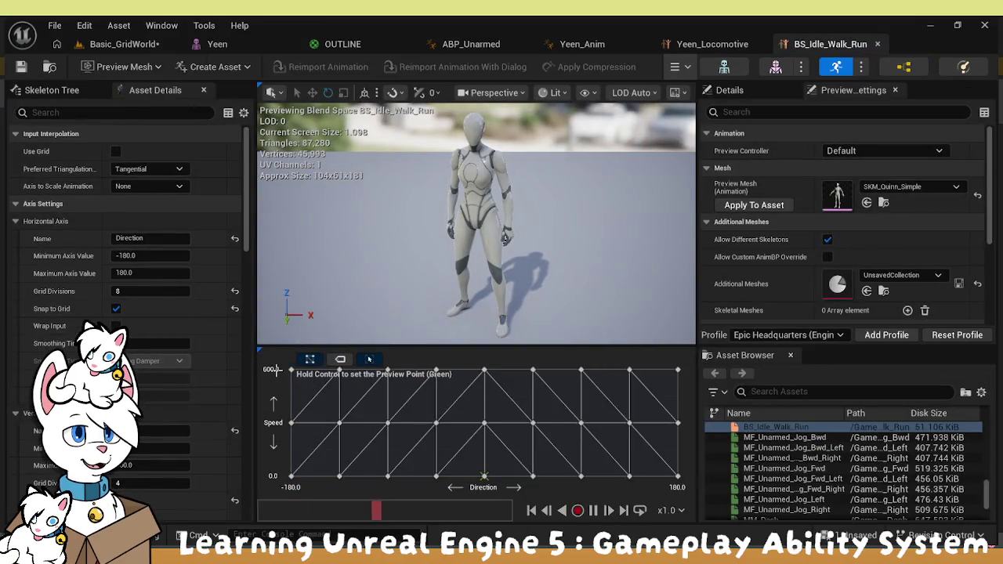
pyautogui.click(702, 45)
pyautogui.click(583, 45)
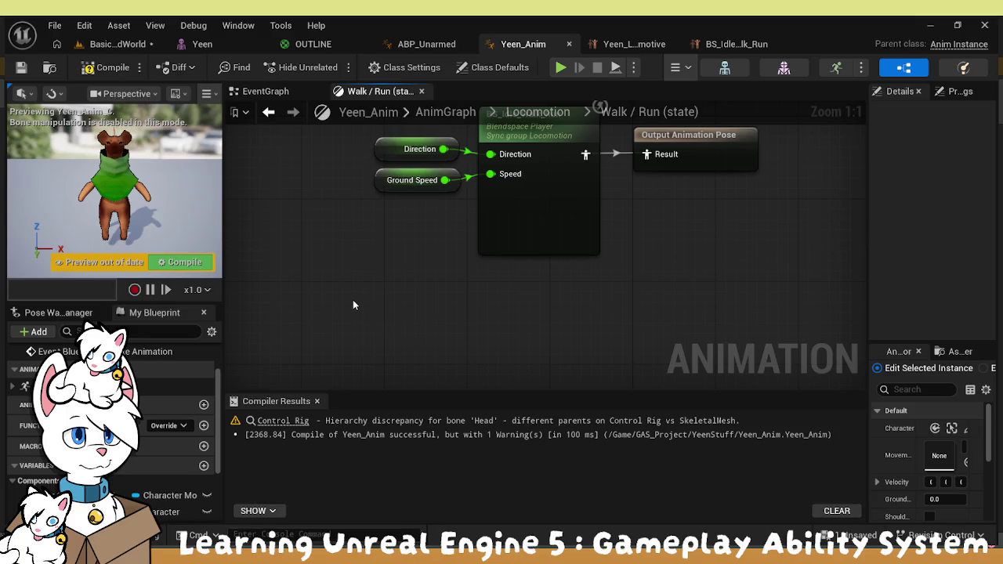
# Add a Yeen_Locomotive blend space player and a duplicate Ground Speed node to the Walk / Run graph
pyautogui.press('Home')
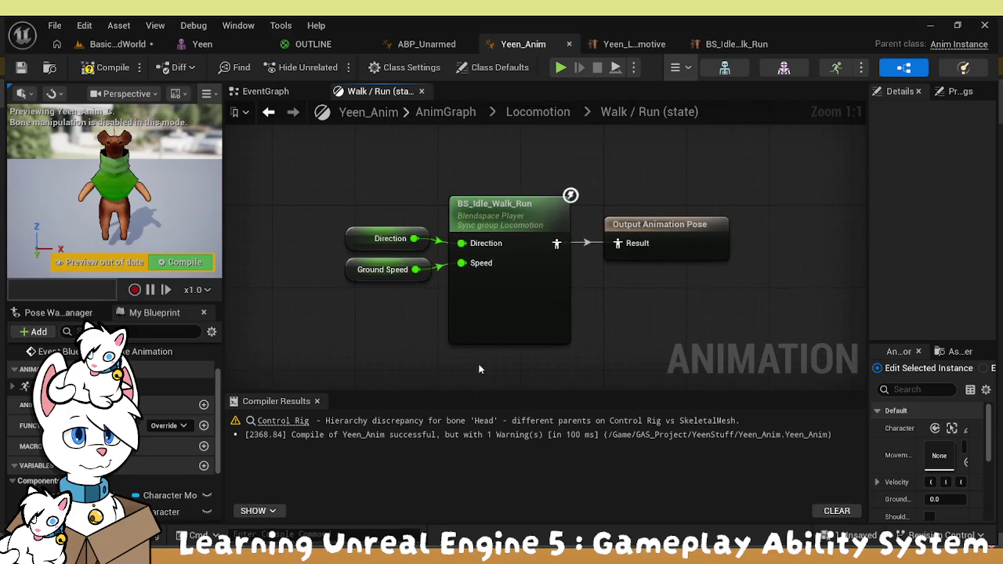
pyautogui.hotkey('ctrl', 'space')
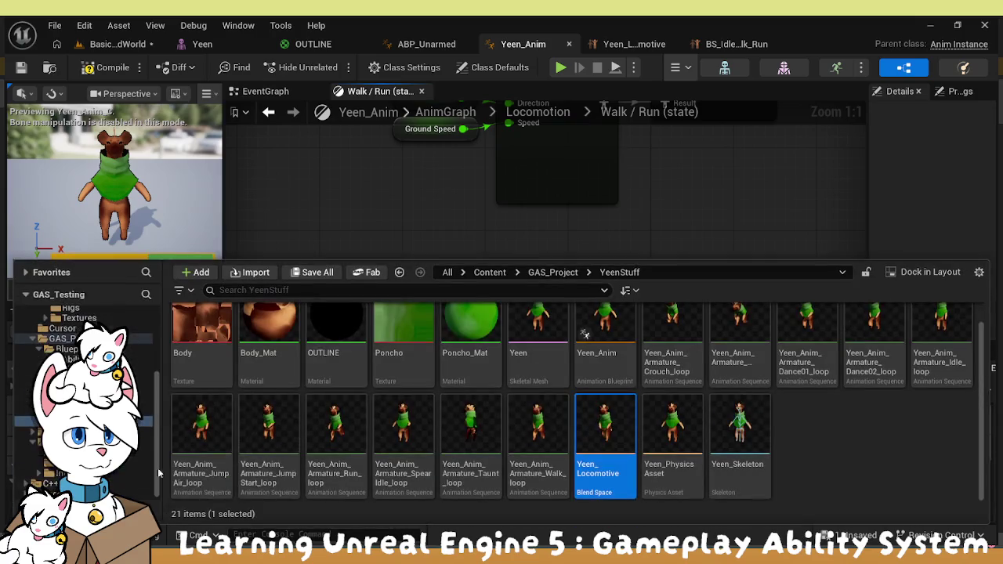
pyautogui.moveTo(607, 443)
pyautogui.mouseDown()
pyautogui.moveTo(564, 217)
pyautogui.moveTo(576, 239)
pyautogui.moveTo(542, 234)
pyautogui.mouseUp()
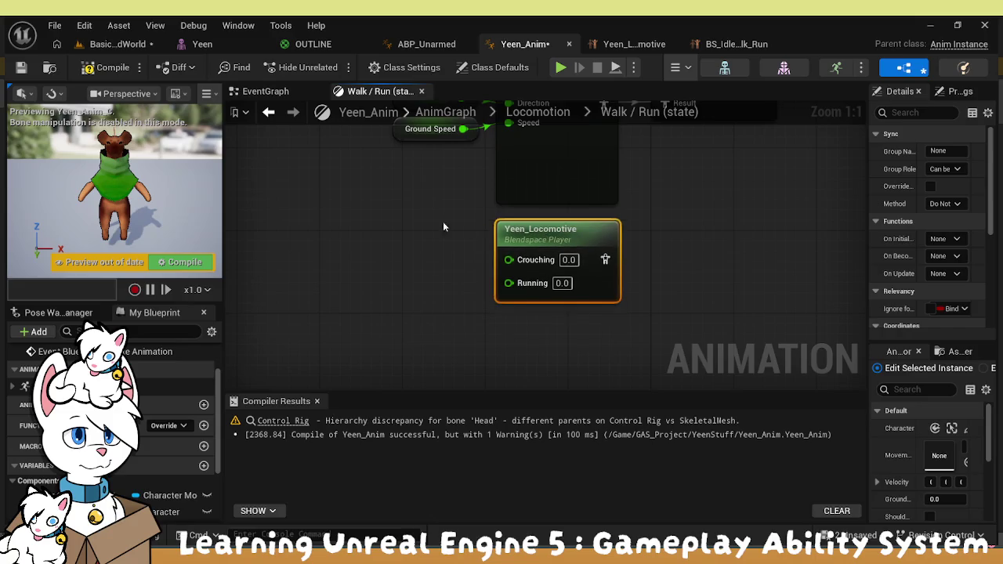
pyautogui.click(403, 152)
pyautogui.hotkey('ctrl', 'c')
pyautogui.hotkey('ctrl', 'v')
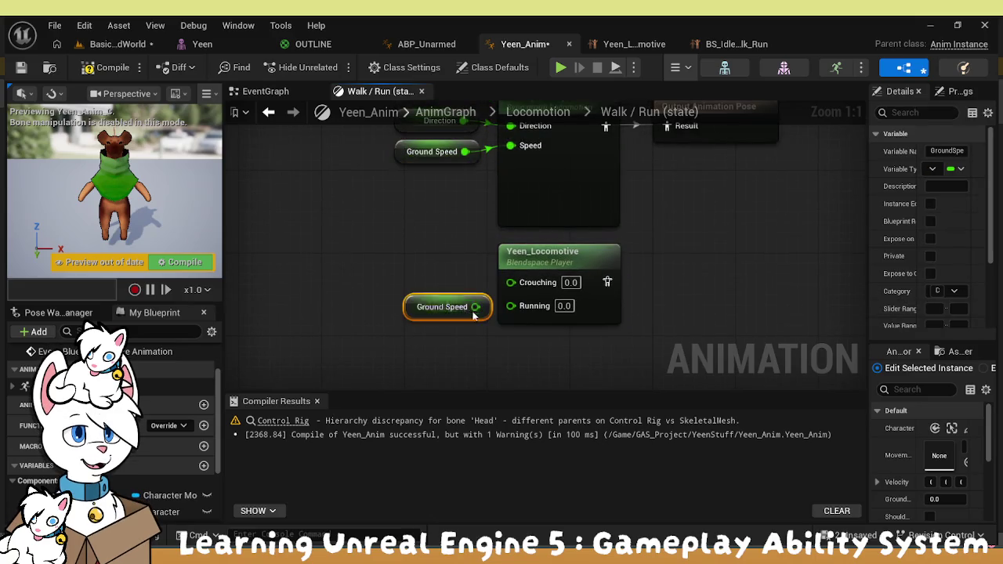
pyautogui.moveTo(409, 303)
pyautogui.mouseDown()
pyautogui.moveTo(384, 289)
pyautogui.moveTo(317, 302)
pyautogui.mouseUp()
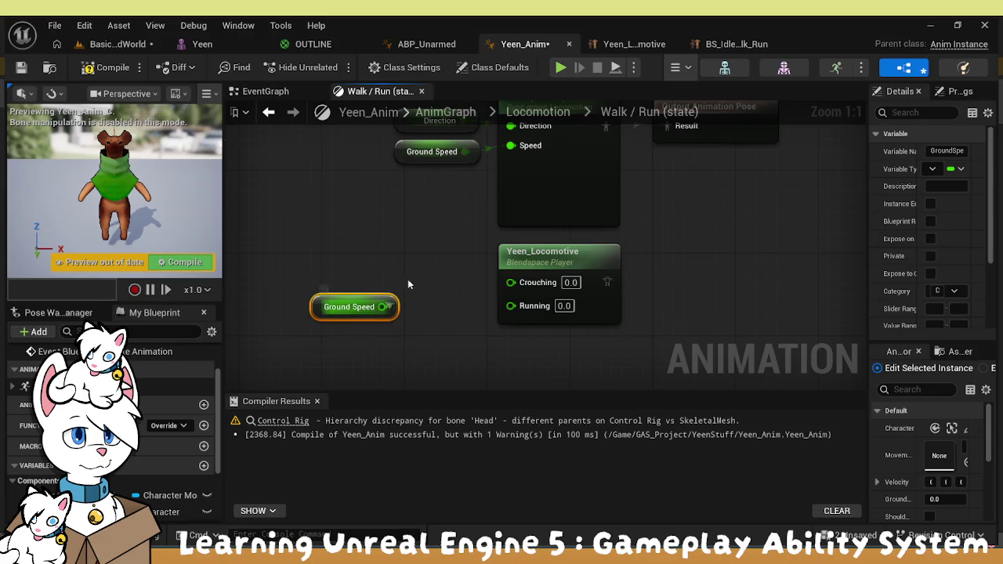
# Feed Ground Speed through a Divide node into Running and promote the divisor to a variable
pyautogui.moveTo(382, 307); pyautogui.dragTo(417, 263)
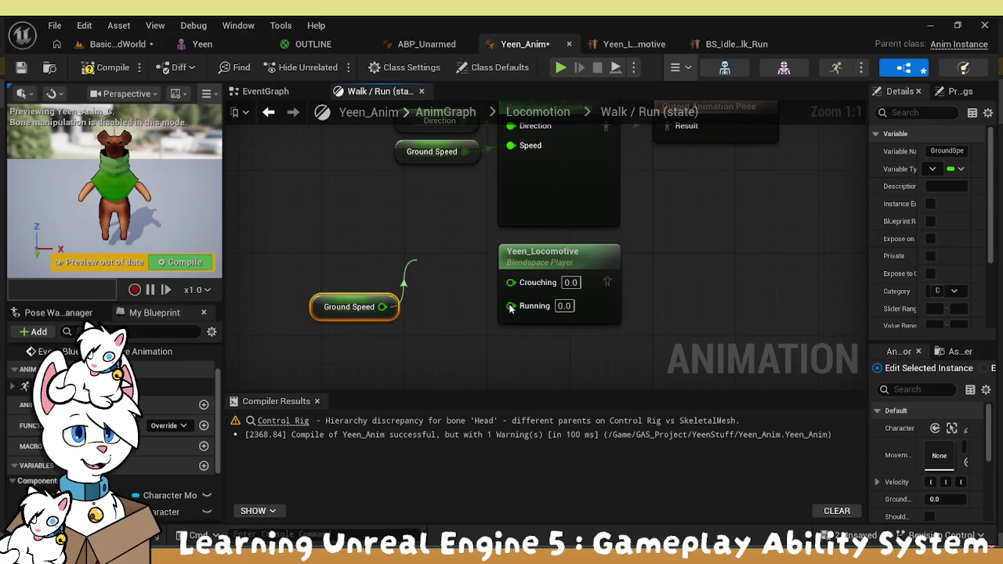
pyautogui.click(471, 415)
pyautogui.moveTo(447, 270)
pyautogui.mouseDown()
pyautogui.moveTo(439, 315)
pyautogui.moveTo(511, 304)
pyautogui.mouseUp()
pyautogui.moveTo(316, 301)
pyautogui.mouseDown()
pyautogui.moveTo(421, 268)
pyautogui.moveTo(398, 278)
pyautogui.moveTo(499, 355)
pyautogui.mouseUp()
pyautogui.moveTo(439, 321)
pyautogui.mouseDown()
pyautogui.moveTo(400, 275)
pyautogui.moveTo(416, 301)
pyautogui.moveTo(416, 287)
pyautogui.mouseUp()
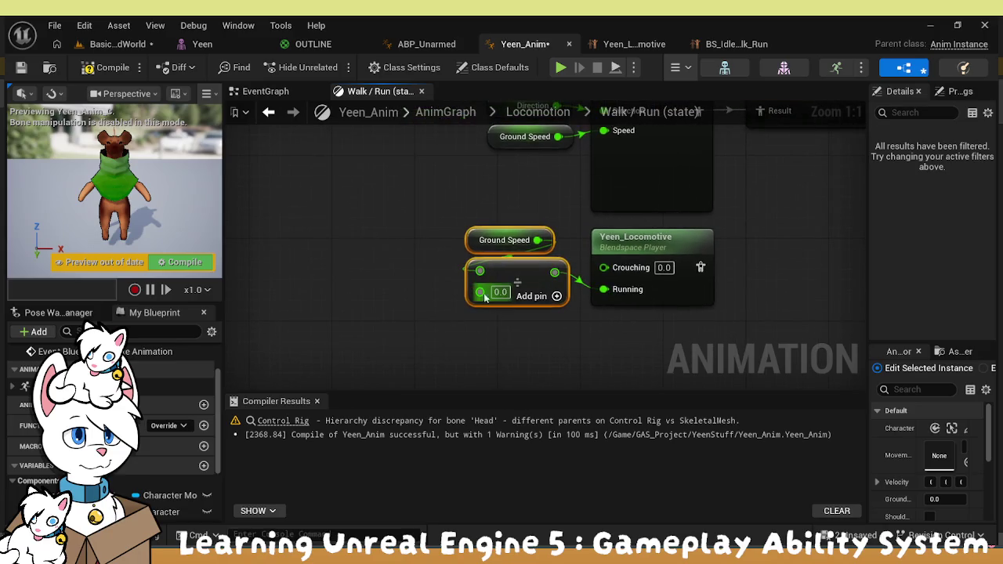
pyautogui.moveTo(480, 292); pyautogui.dragTo(403, 326)
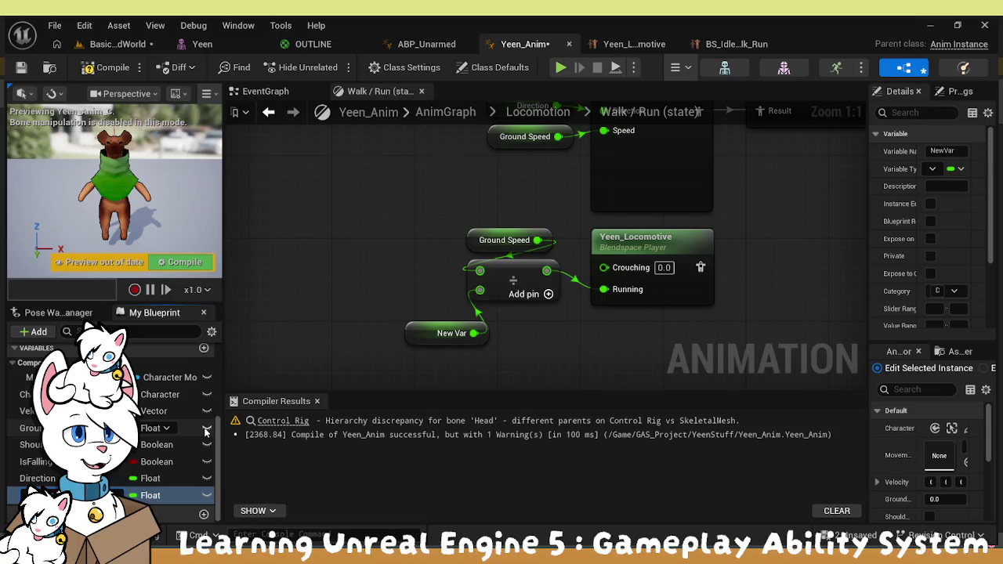
# Name the variable RunningThreshold and place it and Ground Speed beside the Divide node
pyautogui.press('Return')
pyautogui.moveTo(411, 322)
pyautogui.mouseDown()
pyautogui.moveTo(379, 279)
pyautogui.moveTo(350, 279)
pyautogui.mouseUp()
pyautogui.moveTo(474, 242); pyautogui.dragTo(356, 264)
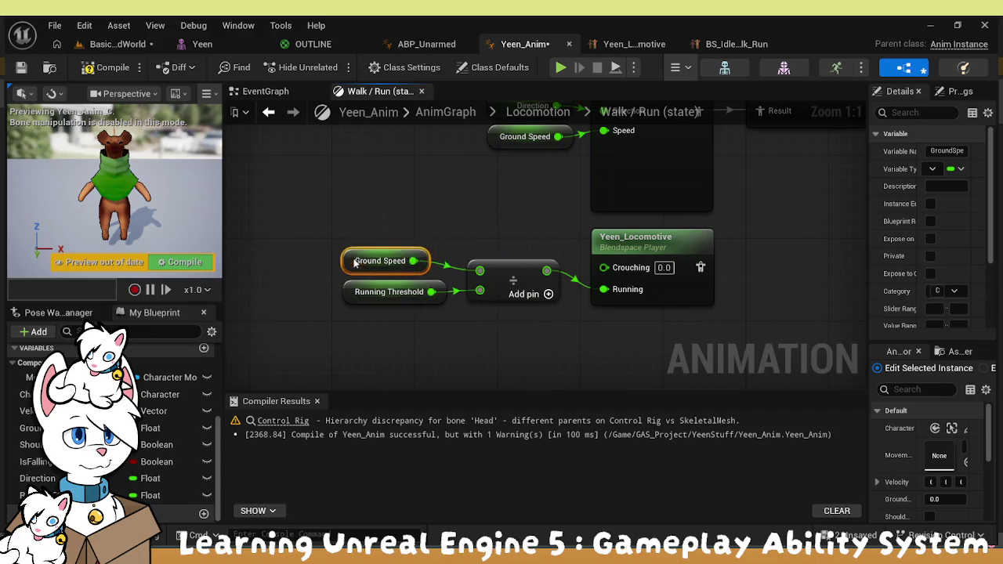
# Compile and give RunningThreshold a default value of 300
pyautogui.click(156, 496)
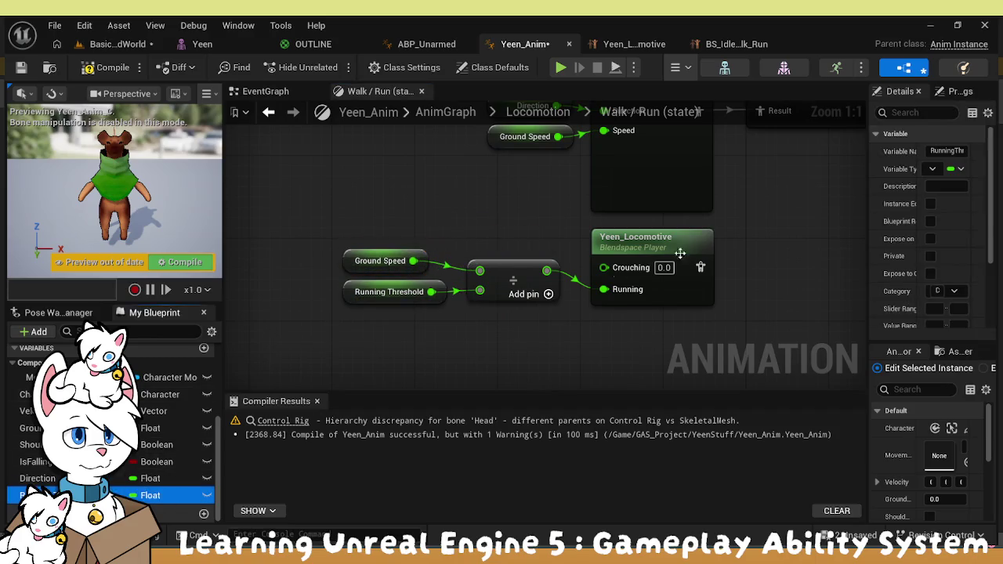
pyautogui.moveTo(870, 226); pyautogui.dragTo(783, 232)
pyautogui.scroll(-4, 801, 290)
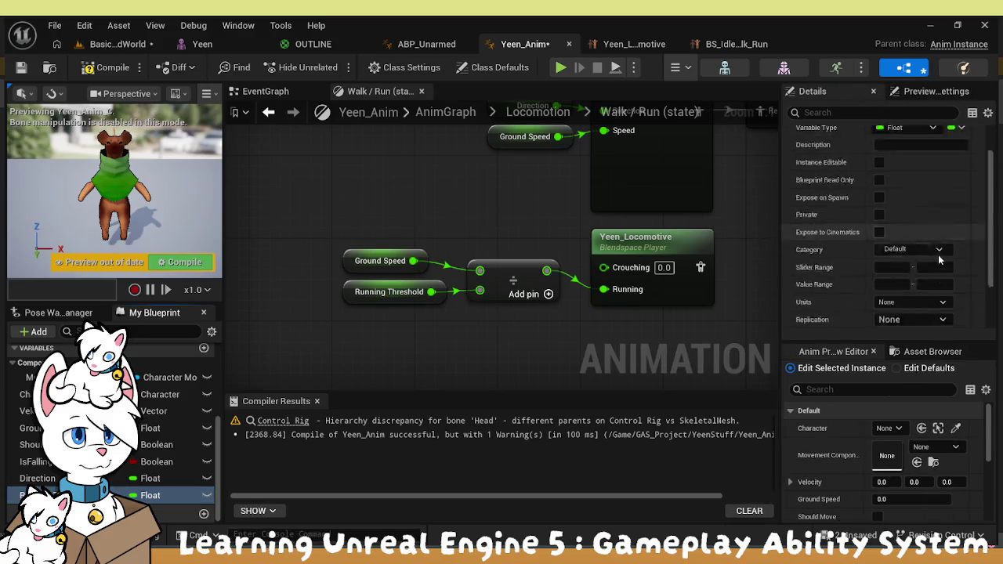
pyautogui.click(801, 287)
pyautogui.scroll(-5, 808, 285)
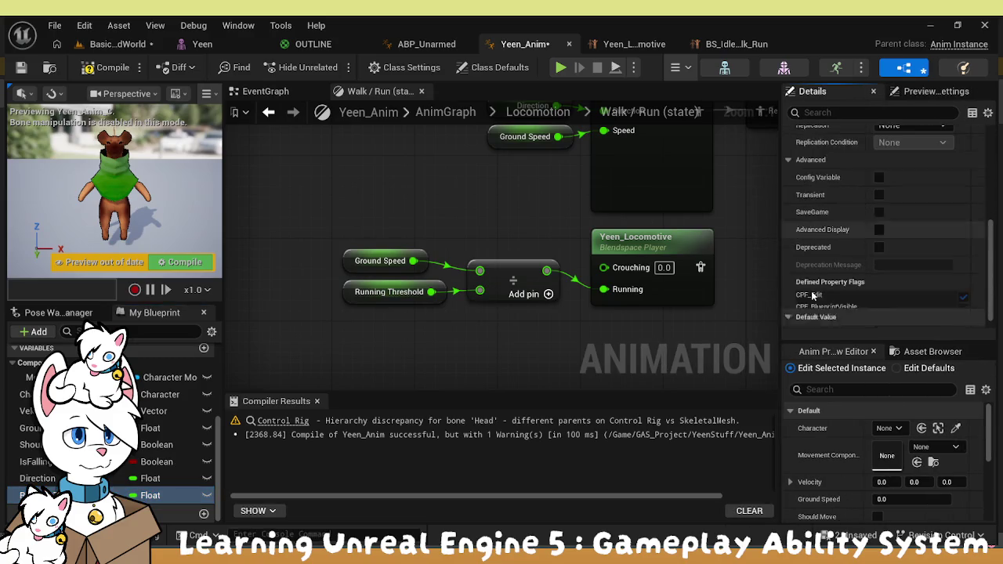
pyautogui.click(119, 70)
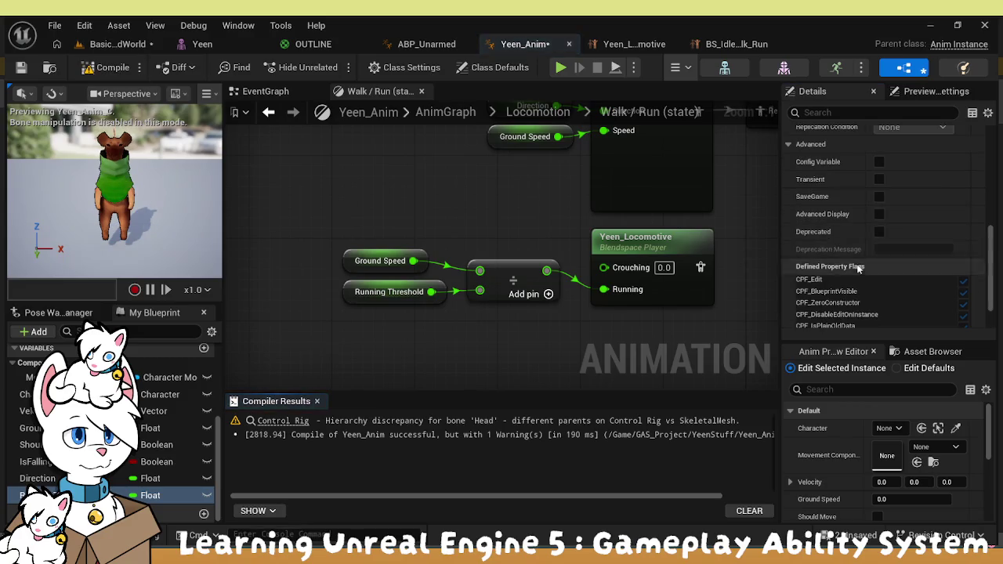
pyautogui.scroll(-3, 863, 266)
pyautogui.write('300')
pyautogui.press('Return')
# Rearrange the nodes and check the Yeen_Locomotive blend space player's details
pyautogui.moveTo(456, 219); pyautogui.dragTo(285, 249)
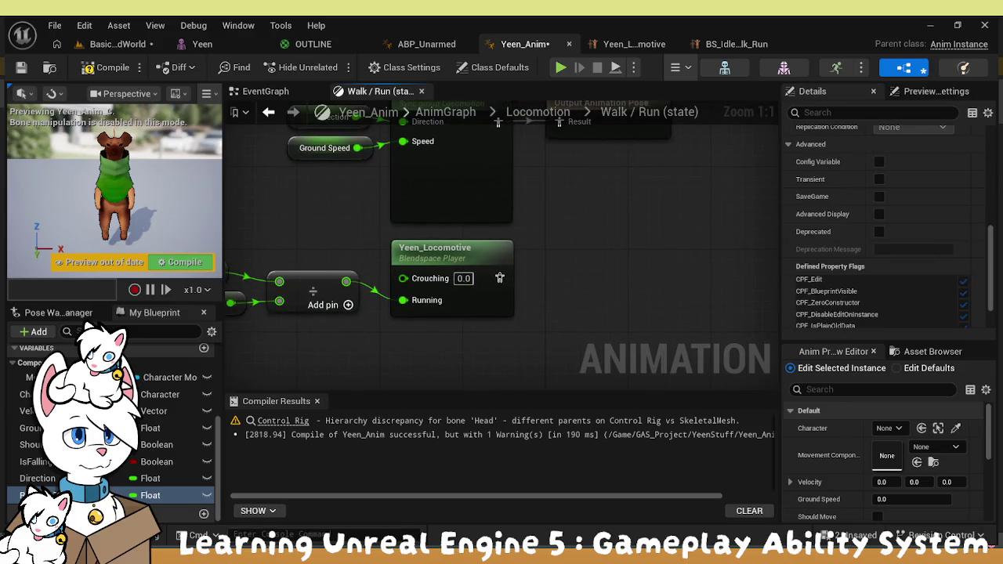
pyautogui.moveTo(500, 277)
pyautogui.mouseDown()
pyautogui.moveTo(528, 269)
pyautogui.moveTo(539, 247)
pyautogui.mouseUp()
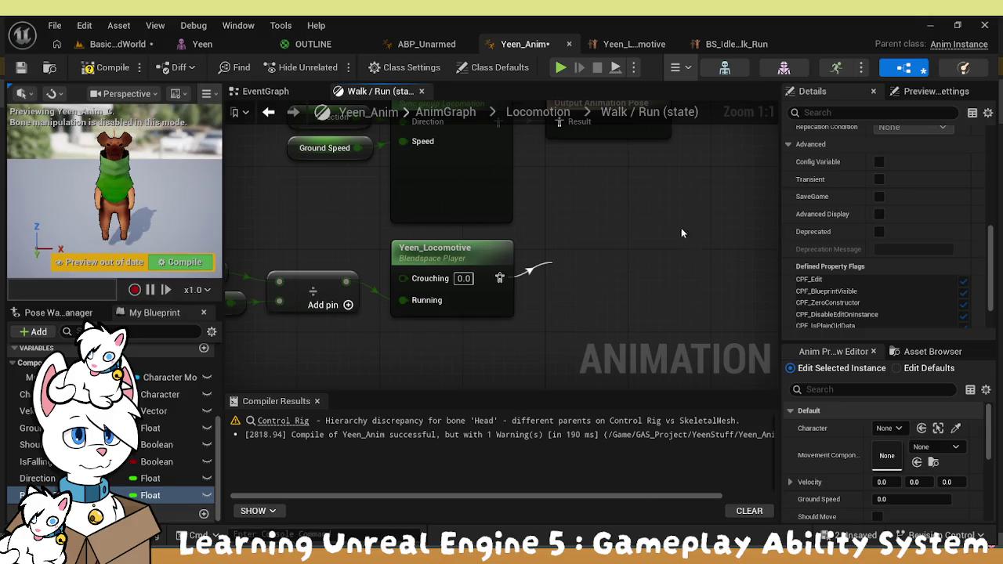
pyautogui.scroll(5, 855, 228)
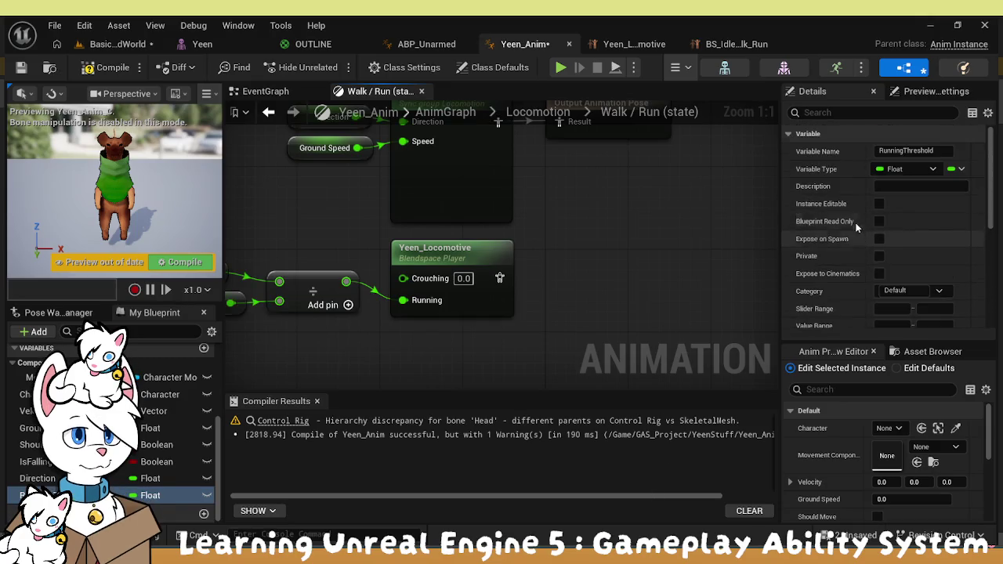
pyautogui.click(480, 251)
pyautogui.scroll(-2, 842, 280)
pyautogui.scroll(-4, 844, 279)
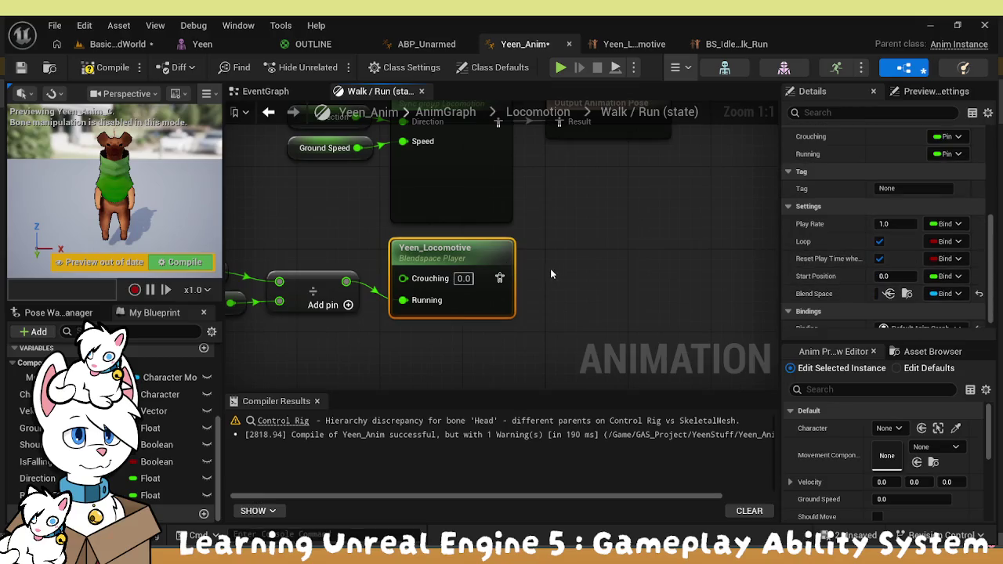
pyautogui.click(519, 328)
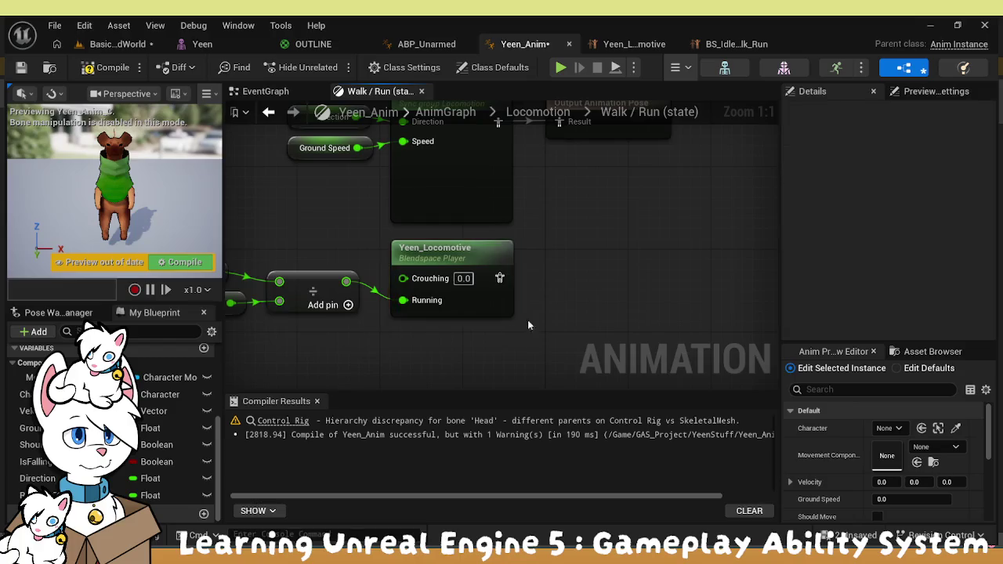
# Remove the To PlayRate node from the Walk / Run graph
pyautogui.moveTo(523, 324); pyautogui.dragTo(652, 268)
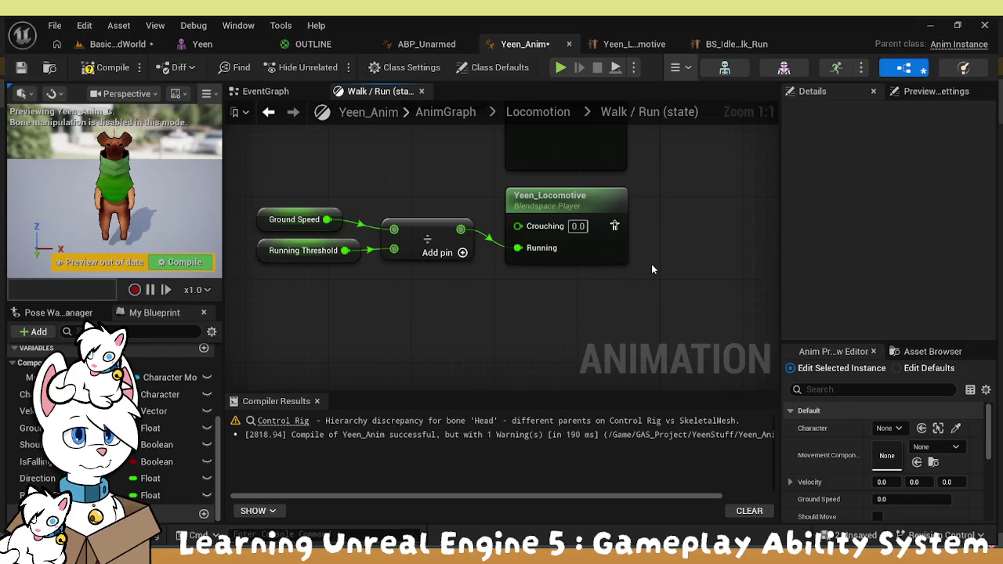
pyautogui.hotkey('ctrl', 'v')
pyautogui.moveTo(688, 290)
pyautogui.mouseDown()
pyautogui.moveTo(492, 296)
pyautogui.moveTo(542, 296)
pyautogui.mouseUp()
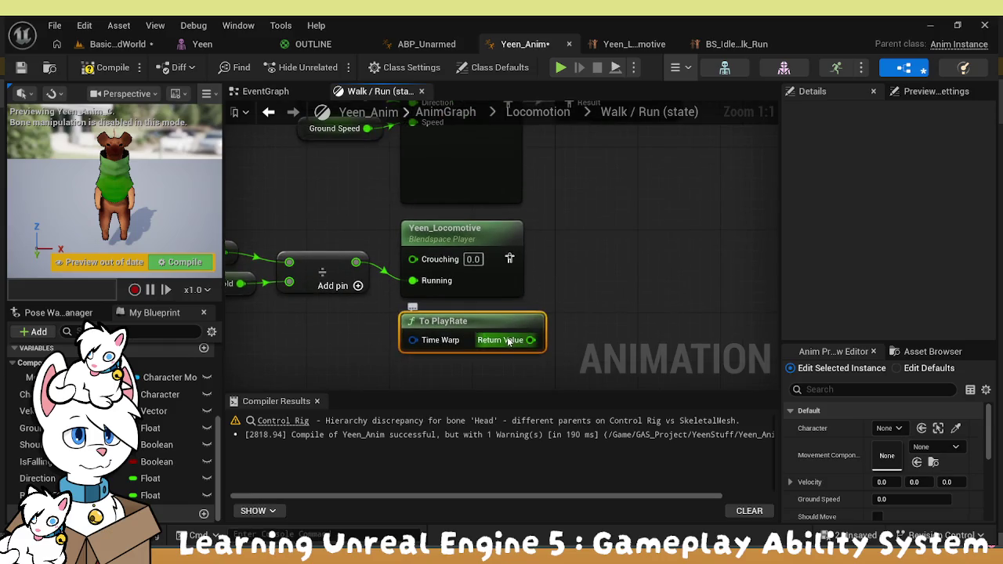
pyautogui.moveTo(504, 324); pyautogui.dragTo(516, 324)
pyautogui.press('Delete')
# Duplicate the Yeen_Locomotive blend space player and place the copy below the original
pyautogui.moveTo(509, 259); pyautogui.dragTo(583, 262)
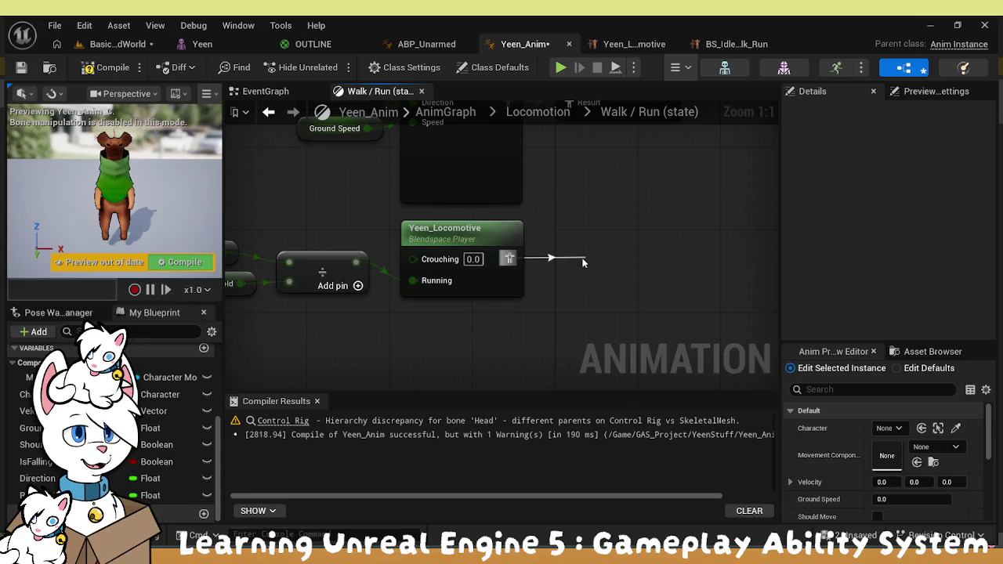
pyautogui.moveTo(583, 263); pyautogui.dragTo(649, 187)
pyautogui.click(568, 178)
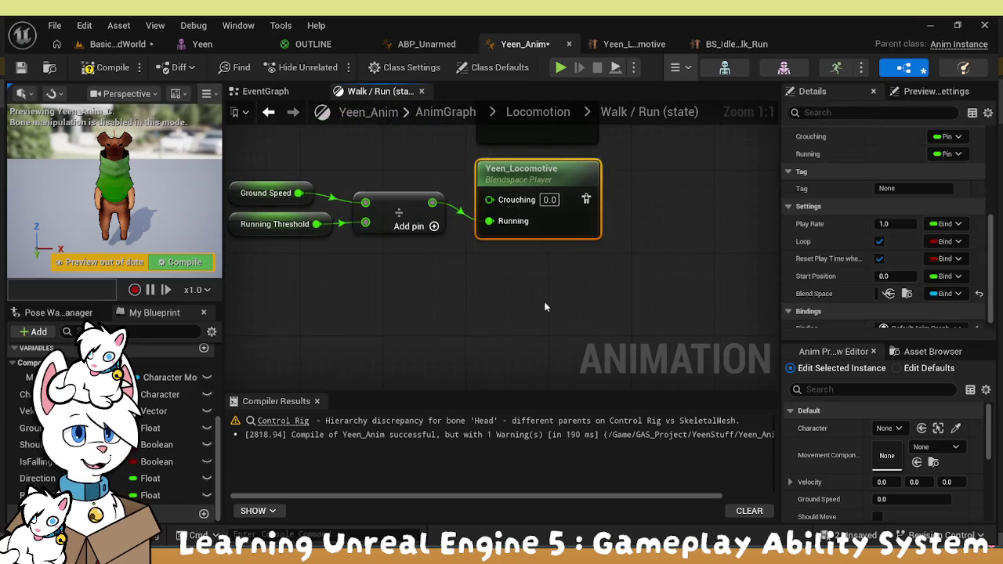
pyautogui.hotkey('ctrl', 'd')
pyautogui.moveTo(591, 312)
pyautogui.mouseDown()
pyautogui.moveTo(519, 295)
pyautogui.moveTo(529, 275)
pyautogui.mouseUp()
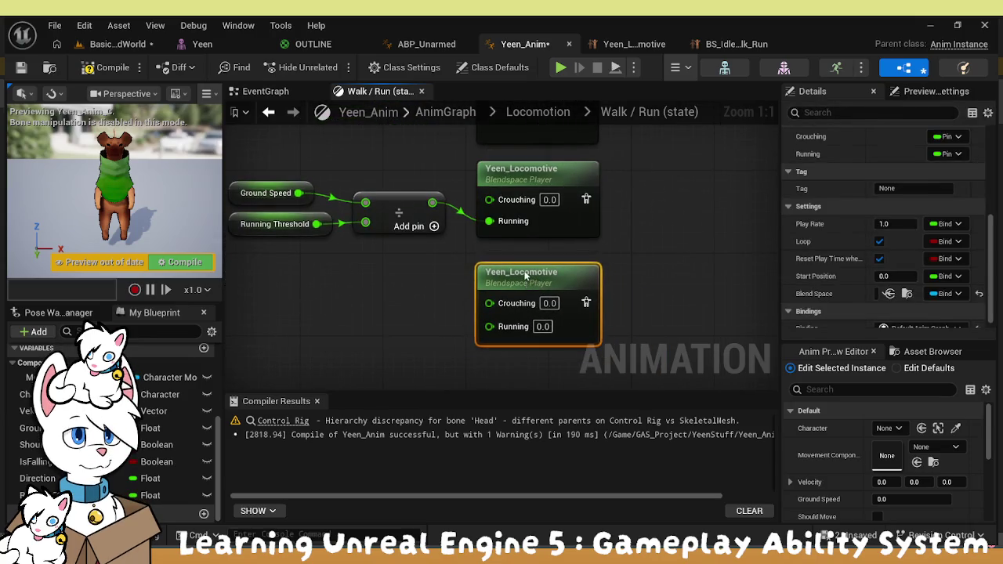
pyautogui.moveTo(613, 284)
pyautogui.mouseDown()
pyautogui.moveTo(508, 303)
pyautogui.moveTo(543, 300)
pyautogui.mouseUp()
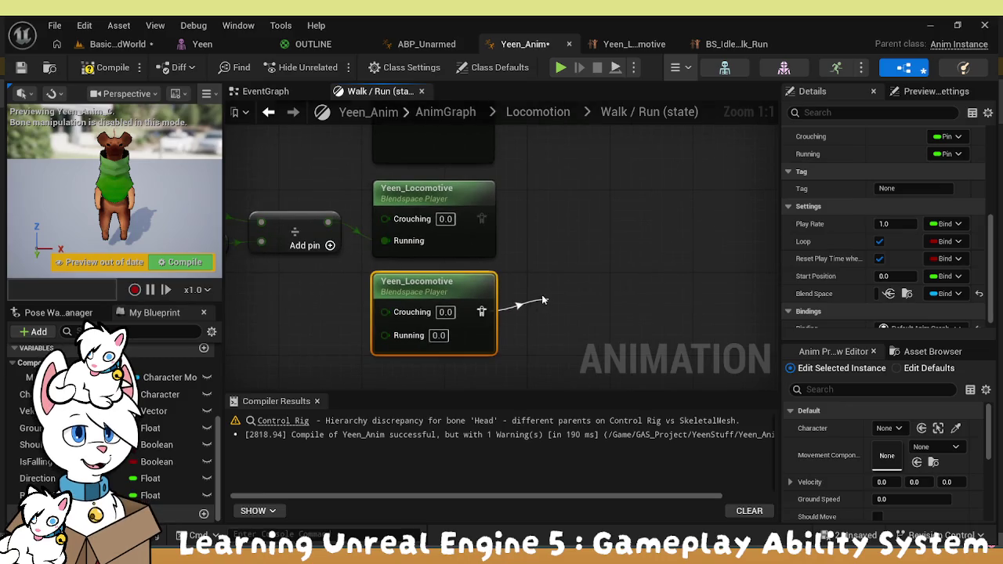
# Add a Blend Poses node off the top Yeen_Locomotive player's output
pyautogui.click(623, 118)
pyautogui.moveTo(610, 305); pyautogui.dragTo(622, 234)
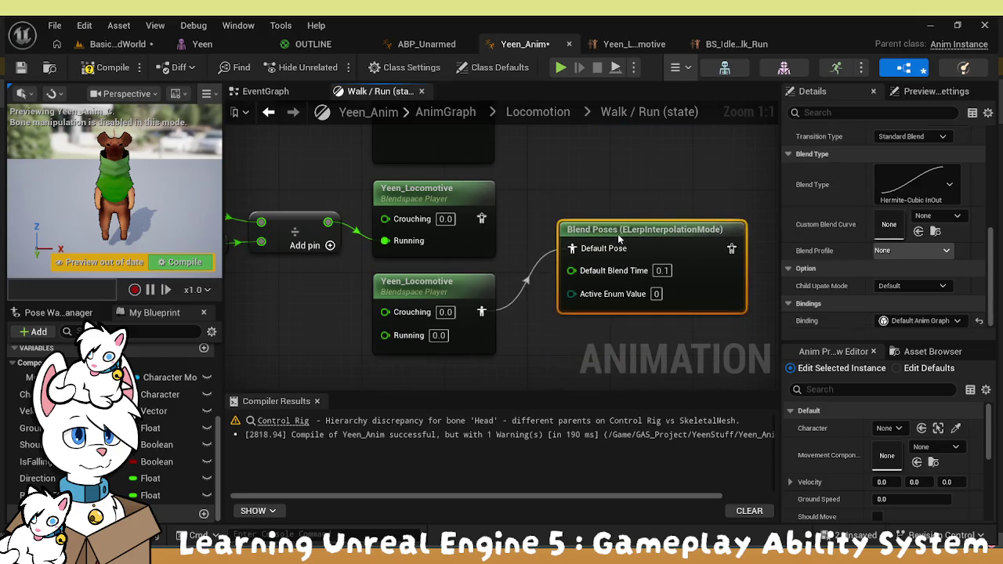
pyautogui.press('Delete')
pyautogui.moveTo(481, 218)
pyautogui.mouseDown()
pyautogui.moveTo(549, 236)
pyautogui.moveTo(539, 230)
pyautogui.mouseUp()
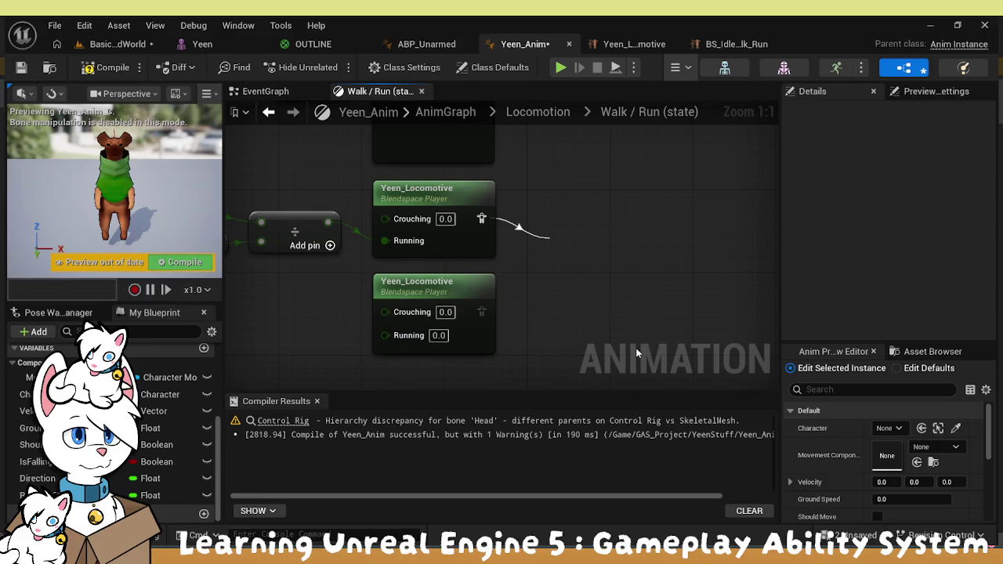
pyautogui.hotkey('ctrl', 'z')
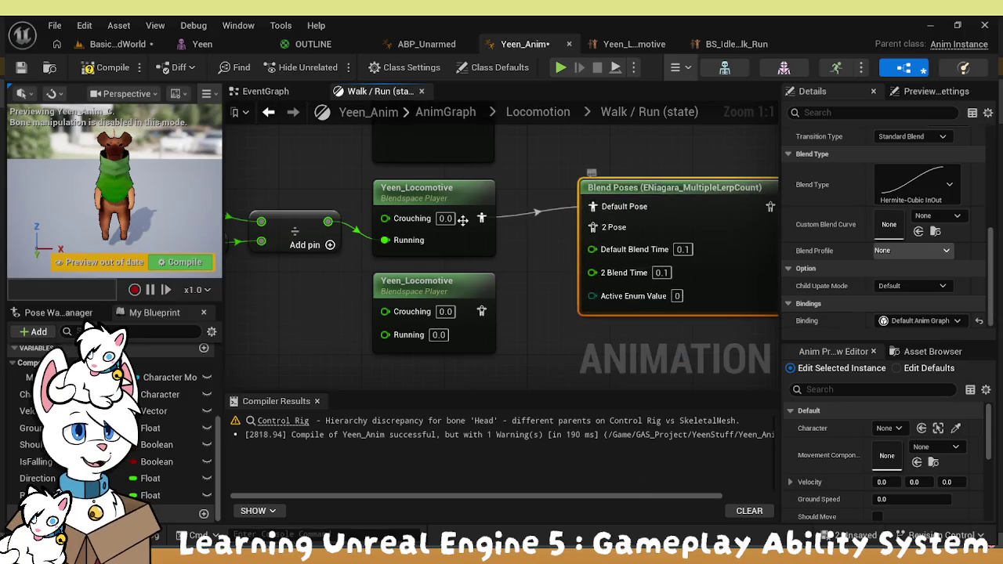
pyautogui.press('Delete')
pyautogui.moveTo(481, 218); pyautogui.dragTo(583, 228)
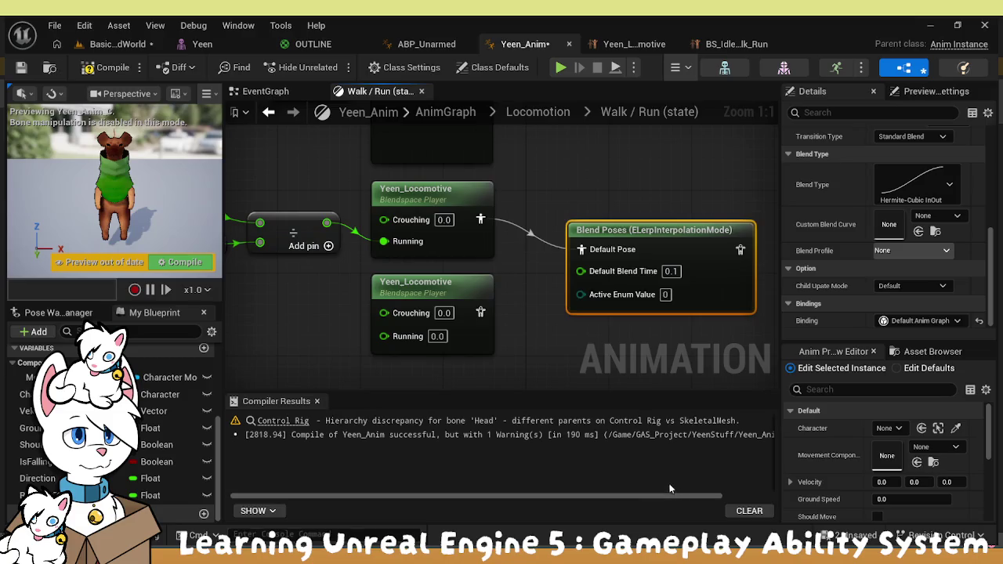
# Reposition the Blend Poses node and restore its connection to Yeen_Locomotive's output
pyautogui.click(655, 226)
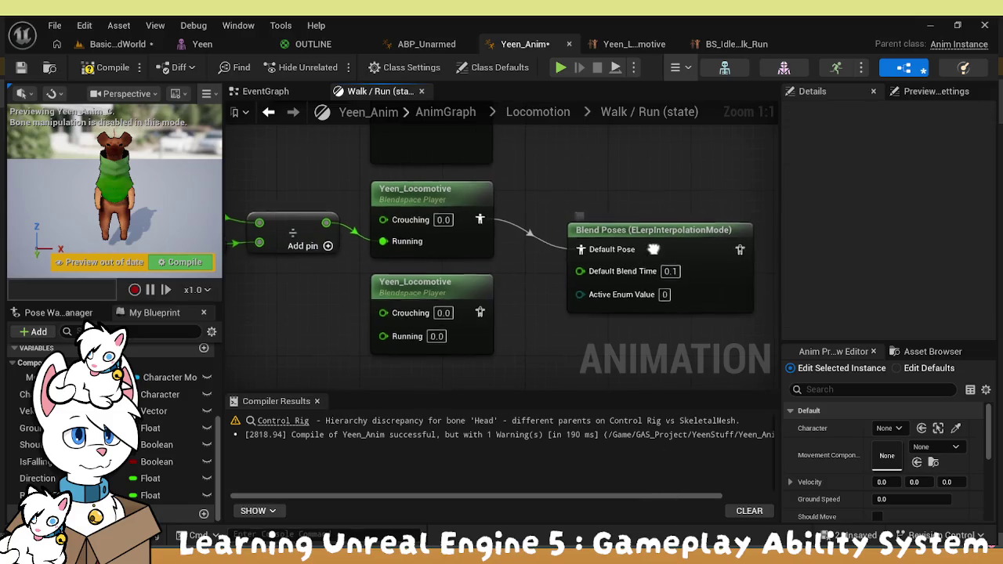
pyautogui.click(581, 196)
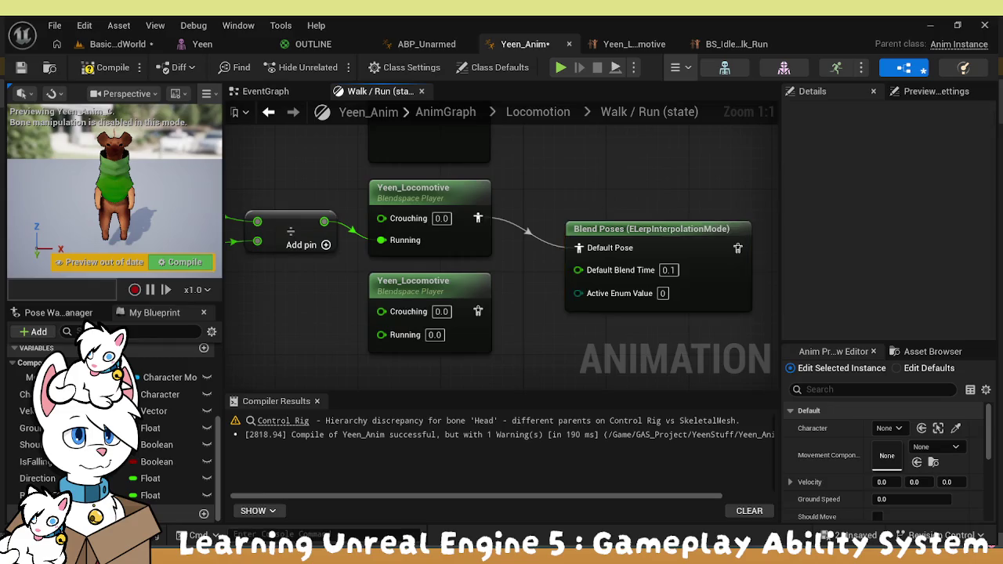
pyautogui.scroll(-2, 545, 322)
pyautogui.moveTo(599, 294)
pyautogui.mouseDown()
pyautogui.moveTo(580, 266)
pyautogui.moveTo(566, 271)
pyautogui.mouseUp()
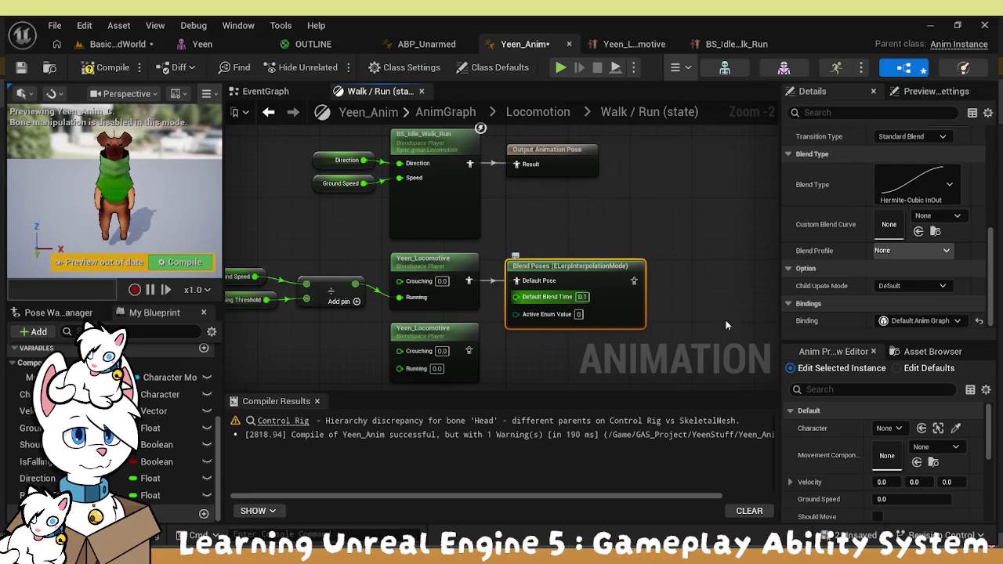
pyautogui.scroll(5, 860, 297)
pyautogui.scroll(2, 859, 299)
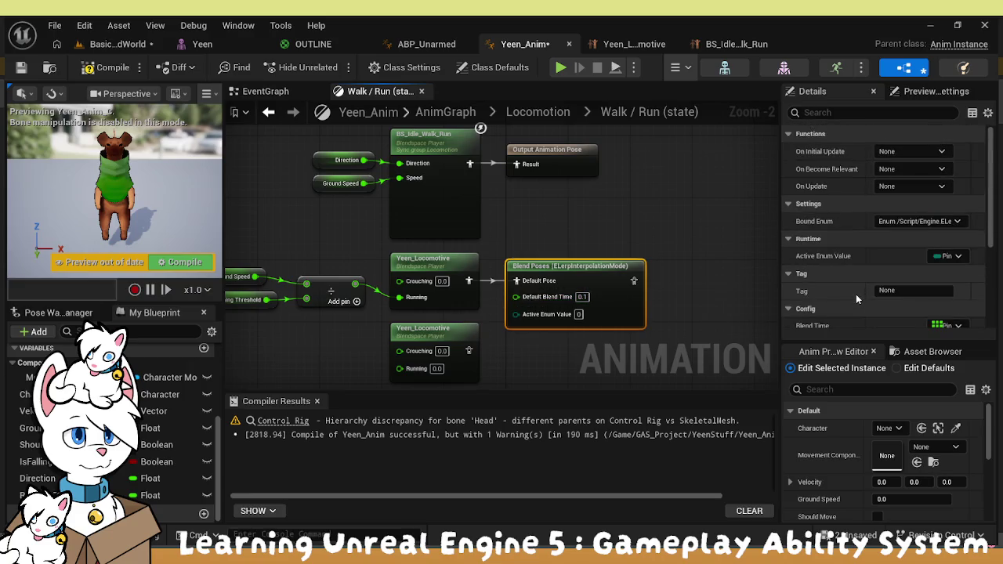
pyautogui.scroll(-8, 856, 294)
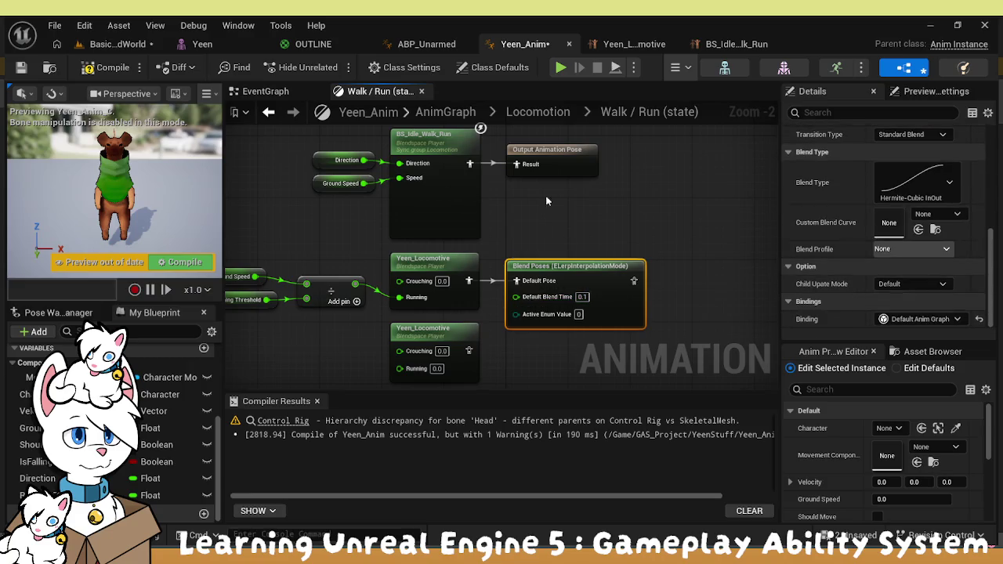
pyautogui.press('Delete')
pyautogui.moveTo(469, 281)
pyautogui.mouseDown()
pyautogui.moveTo(515, 290)
pyautogui.moveTo(628, 124)
pyautogui.mouseUp()
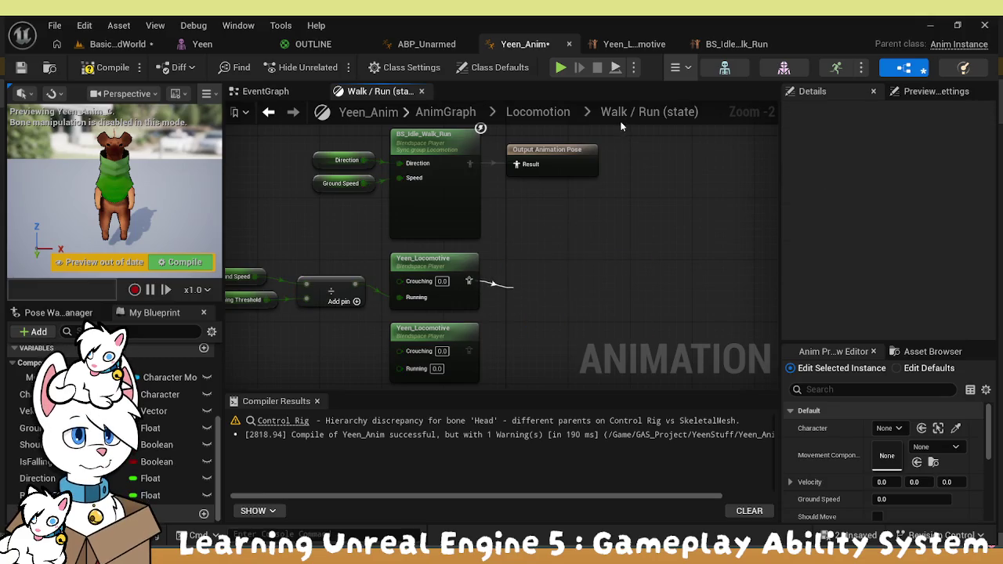
pyautogui.hotkey('ctrl', 'z')
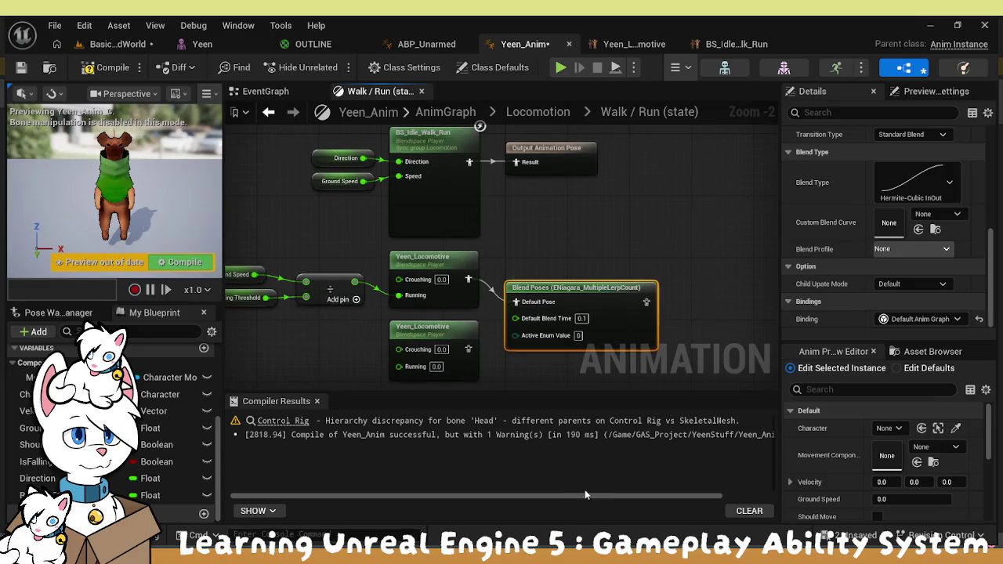
# Add a 2 Pose pin to Blend Poses and wire the lower Yeen_Locomotive player into it
pyautogui.click(534, 384)
pyautogui.scroll(2, 534, 384)
pyautogui.moveTo(526, 265); pyautogui.dragTo(530, 264)
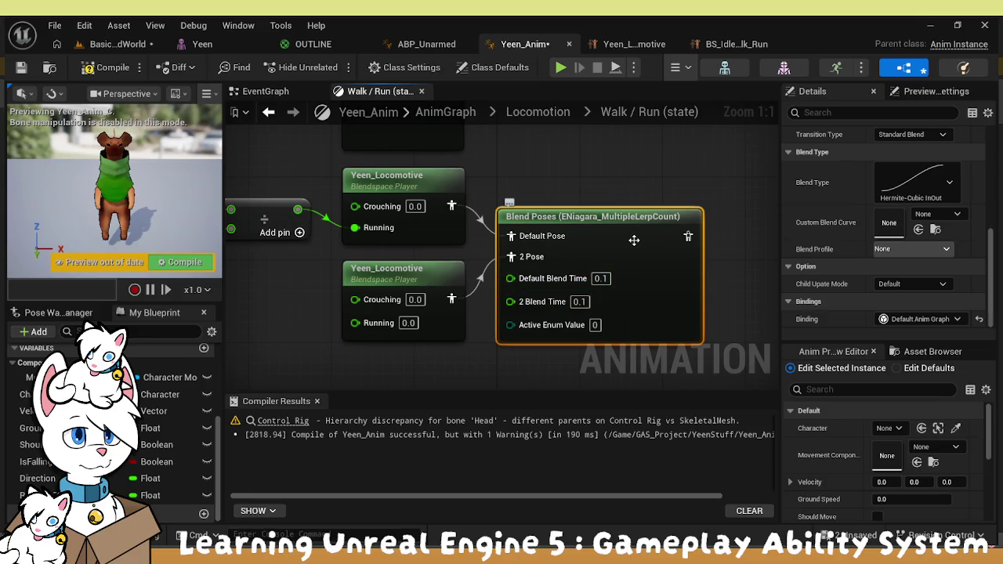
pyautogui.moveTo(621, 228)
pyautogui.mouseDown()
pyautogui.moveTo(624, 185)
pyautogui.moveTo(624, 194)
pyautogui.mouseUp()
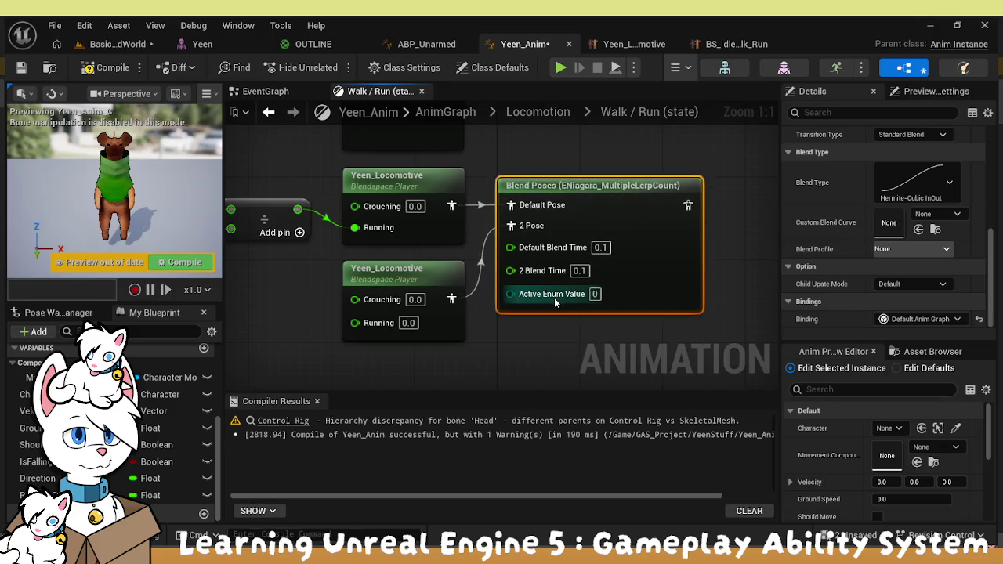
pyautogui.scroll(-2, 552, 294)
pyautogui.keyDown('ctrl'); pyautogui.click(470, 282); pyautogui.keyUp('ctrl')
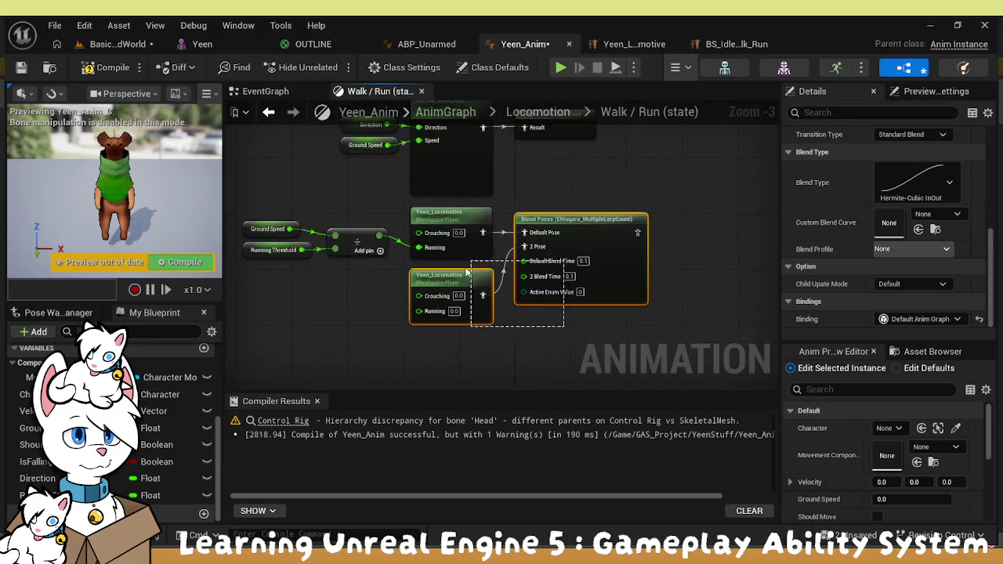
# Wire Yeen_Locomotive straight into Output Animation Pose, removing Blend Poses and the BS_Idle_Walk_Run nodes
pyautogui.press('Delete')
pyautogui.scroll(-1, 556, 298)
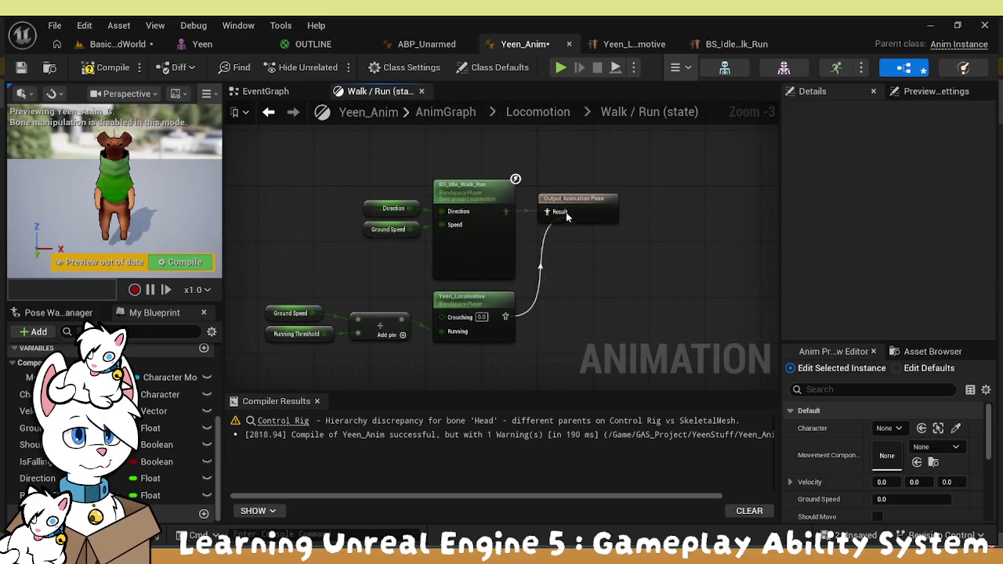
pyautogui.moveTo(556, 220); pyautogui.dragTo(549, 212)
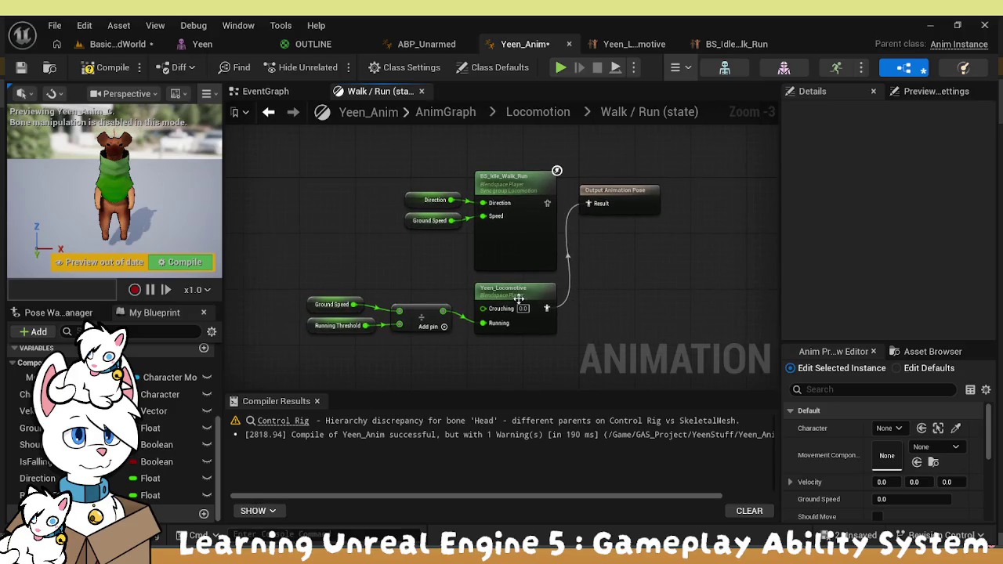
pyautogui.moveTo(354, 296)
pyautogui.mouseDown()
pyautogui.moveTo(427, 333)
pyautogui.moveTo(449, 294)
pyautogui.moveTo(441, 285)
pyautogui.mouseUp()
pyautogui.moveTo(429, 140); pyautogui.dragTo(508, 228)
pyautogui.press('Delete')
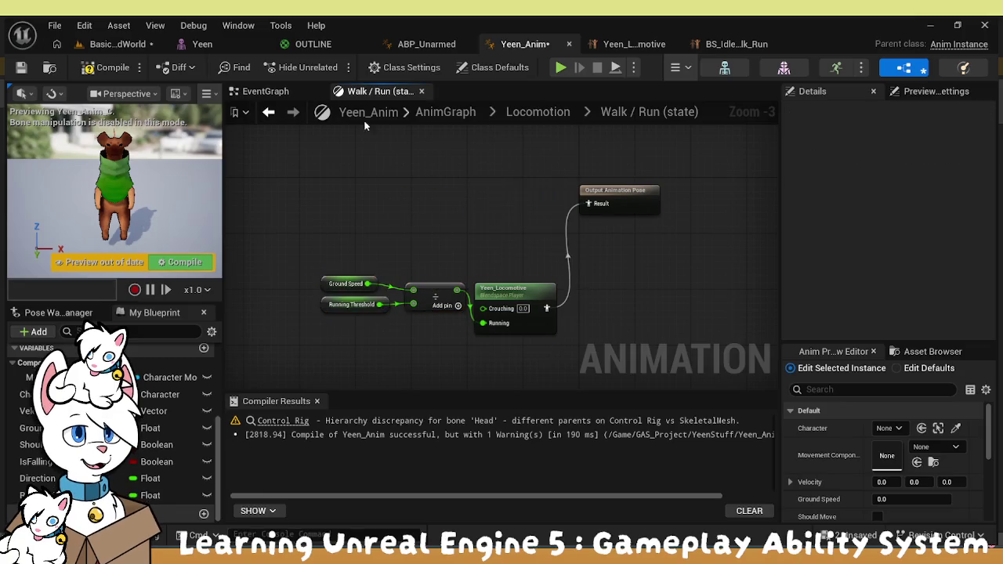
# Line up the Yeen_Locomotive chain with Output Animation Pose, then save and compile Yeen_Anim
pyautogui.moveTo(572, 345); pyautogui.dragTo(314, 271)
pyautogui.moveTo(516, 290); pyautogui.dragTo(516, 185)
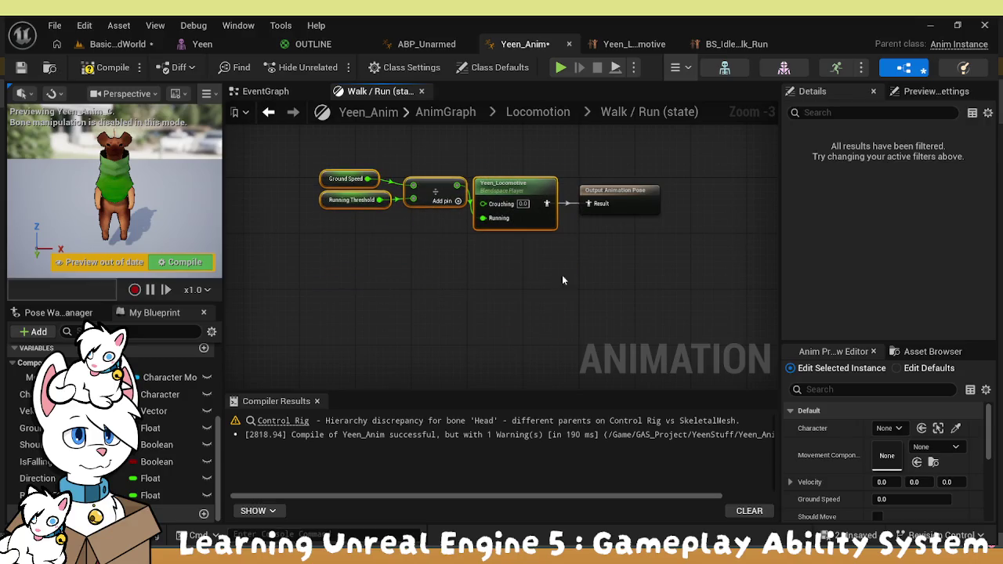
pyautogui.click(395, 137)
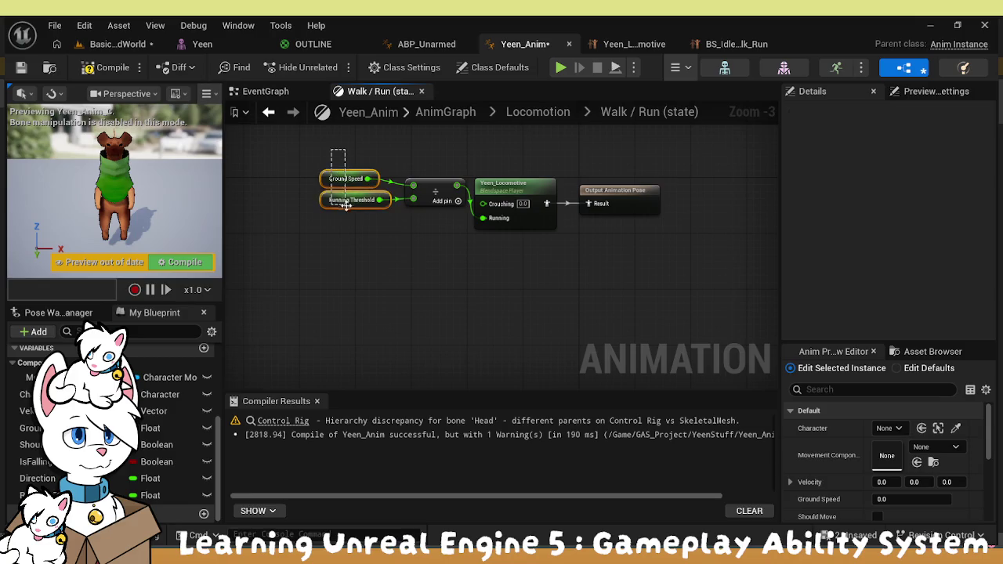
pyautogui.moveTo(345, 206); pyautogui.dragTo(325, 209)
pyautogui.click(442, 167)
pyautogui.moveTo(435, 193); pyautogui.dragTo(421, 193)
pyautogui.click(461, 159)
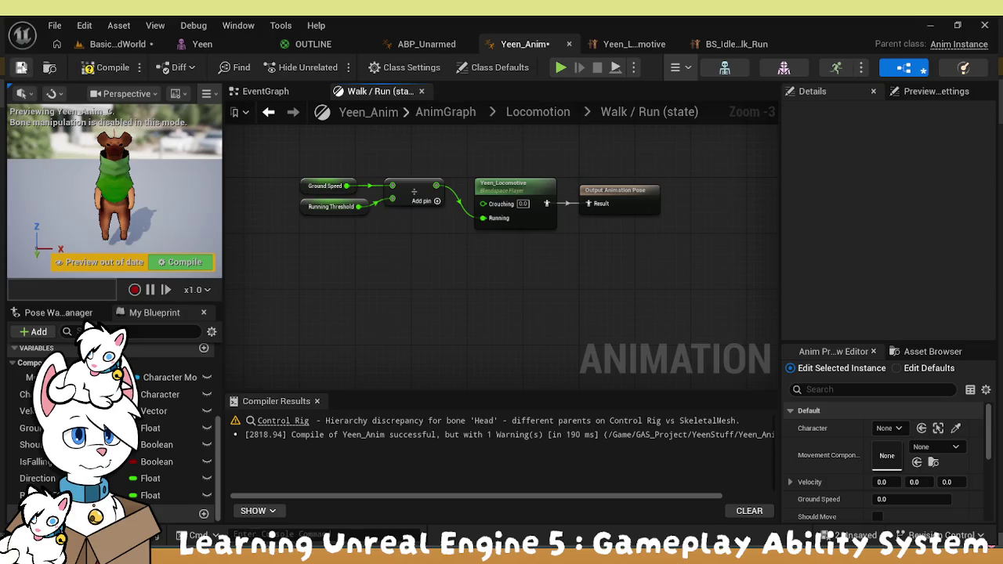
pyautogui.click(112, 68)
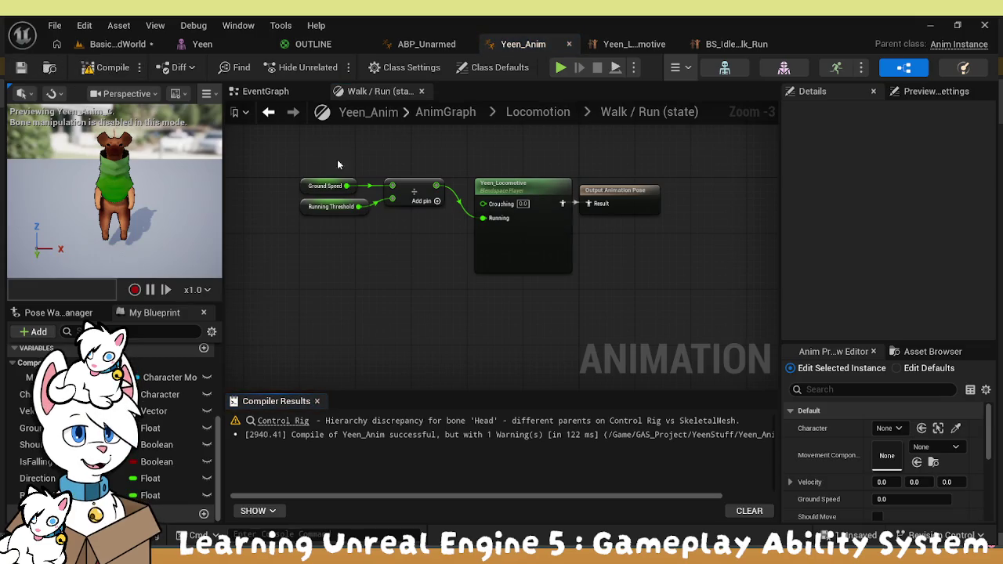
pyautogui.doubleClick(601, 112)
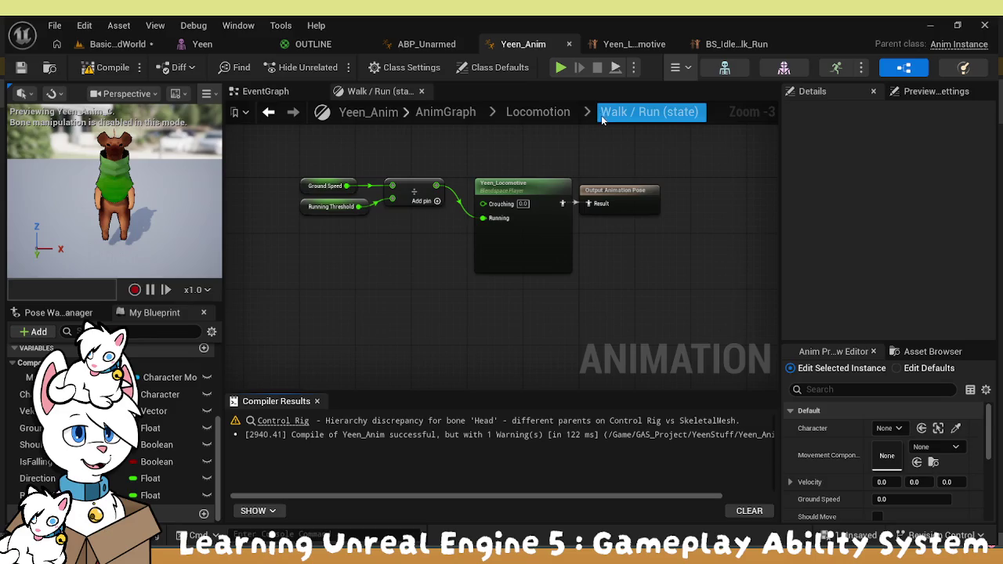
# Go up to Locomotion and tidy the idle loop Sequence Player in the Idle state
pyautogui.click(558, 111)
pyautogui.click(555, 113)
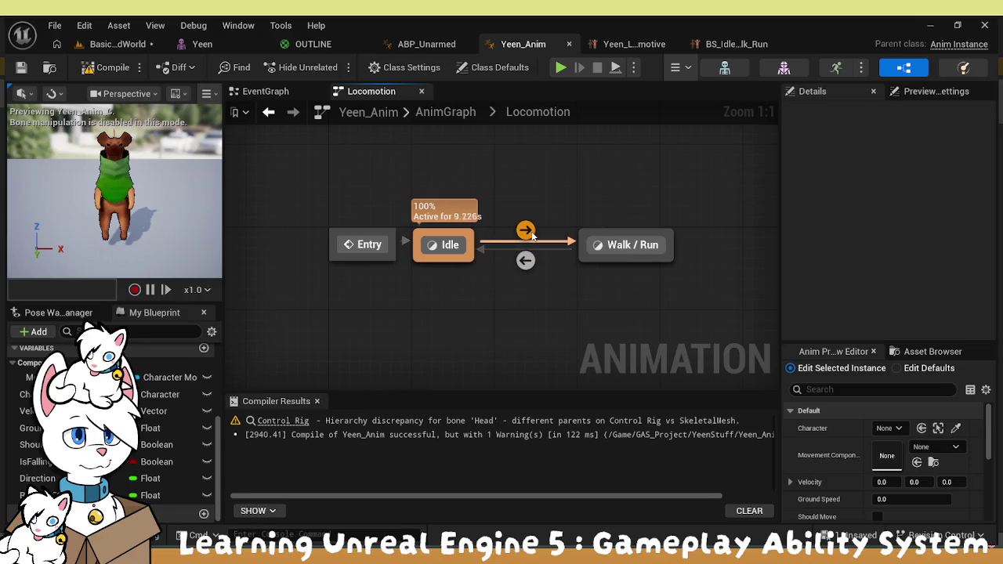
pyautogui.doubleClick(444, 248)
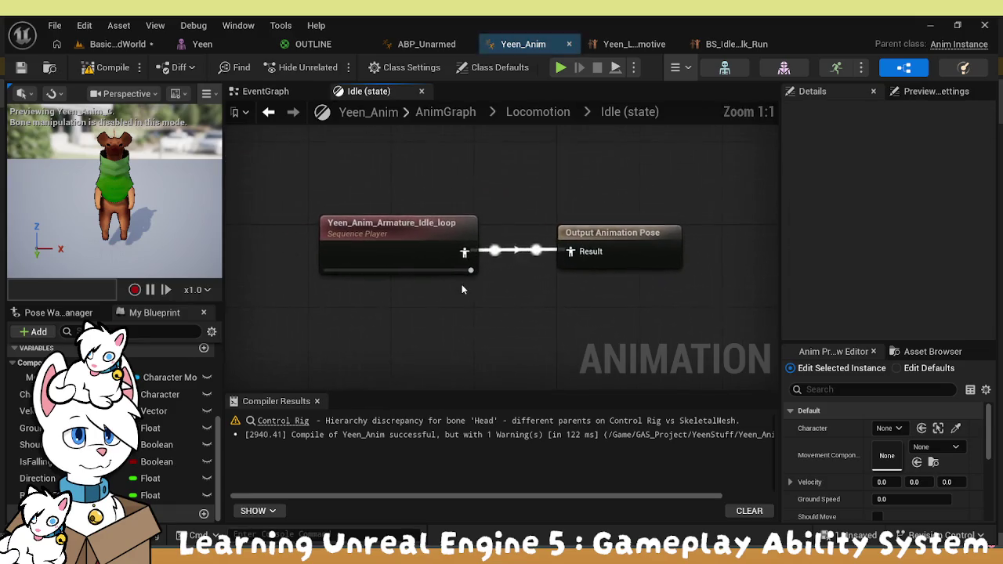
pyautogui.moveTo(382, 246); pyautogui.dragTo(393, 253)
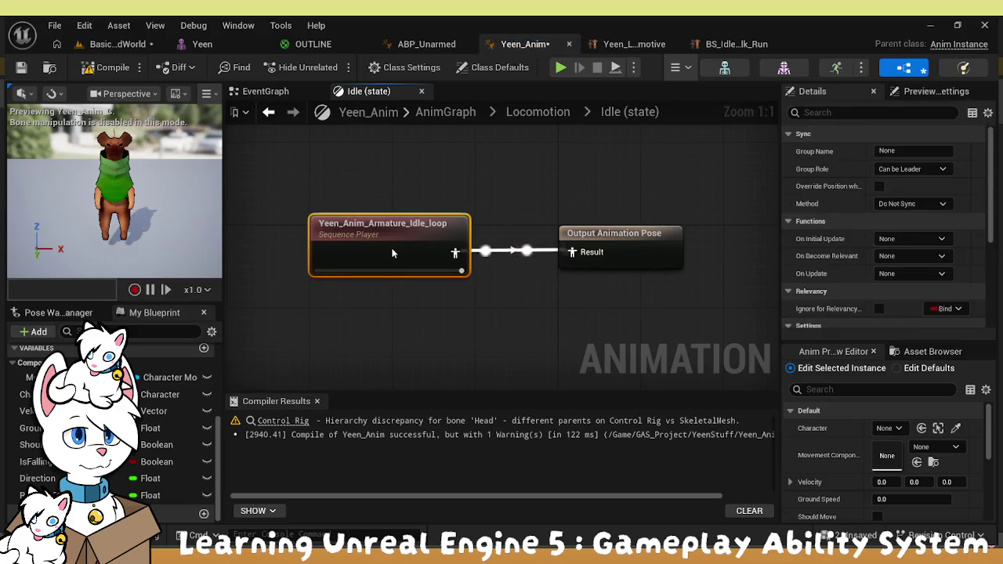
pyautogui.click(429, 351)
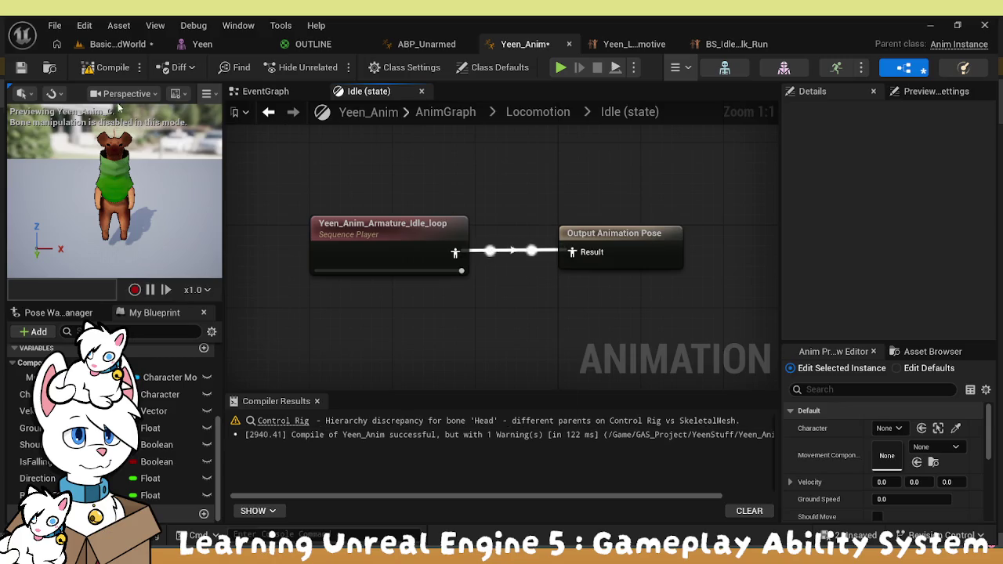
# Recompile Yeen_Anim and climb back through Locomotion to the top-level AnimGraph
pyautogui.click(21, 69)
pyautogui.click(265, 91)
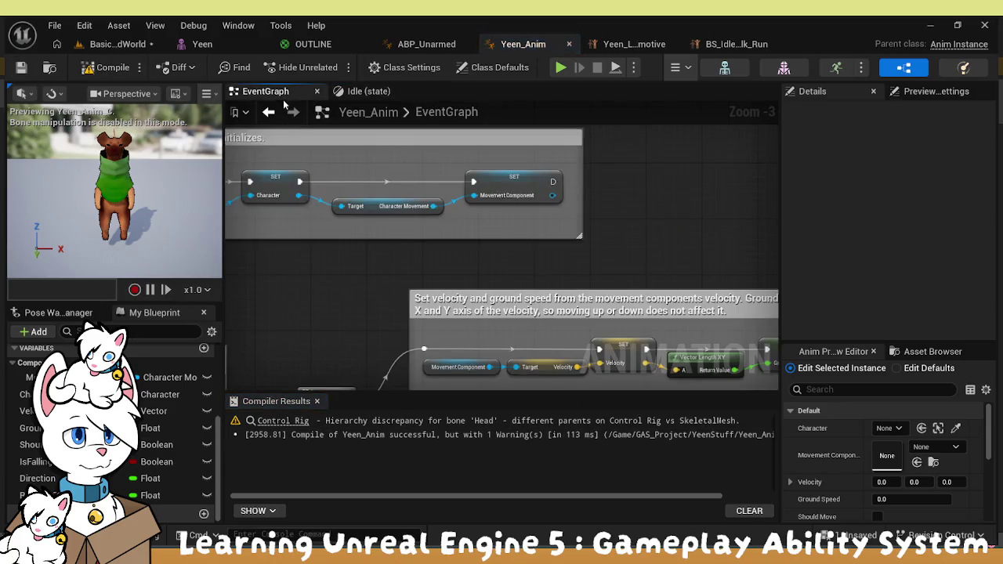
pyautogui.click(364, 91)
pyautogui.click(538, 112)
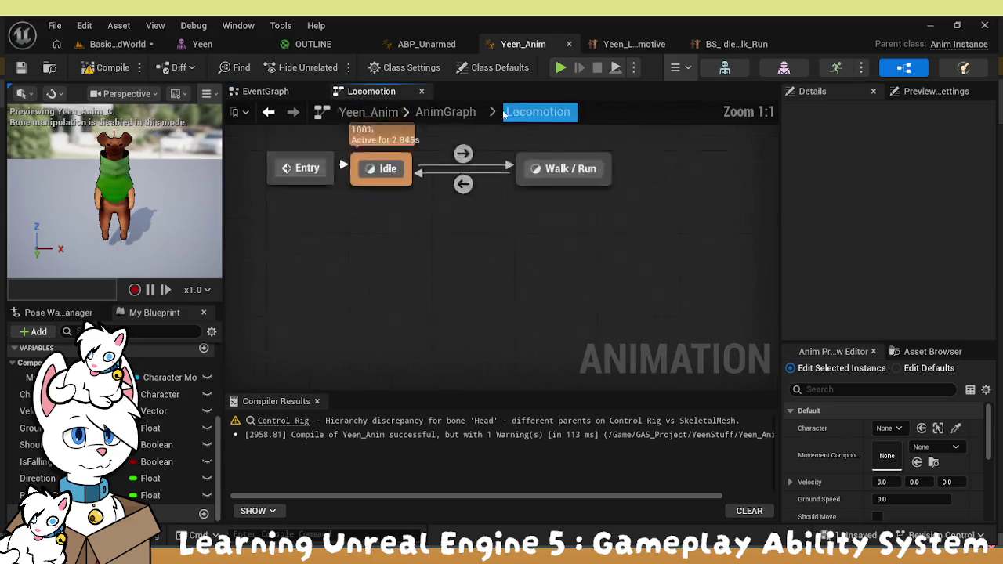
pyautogui.click(445, 113)
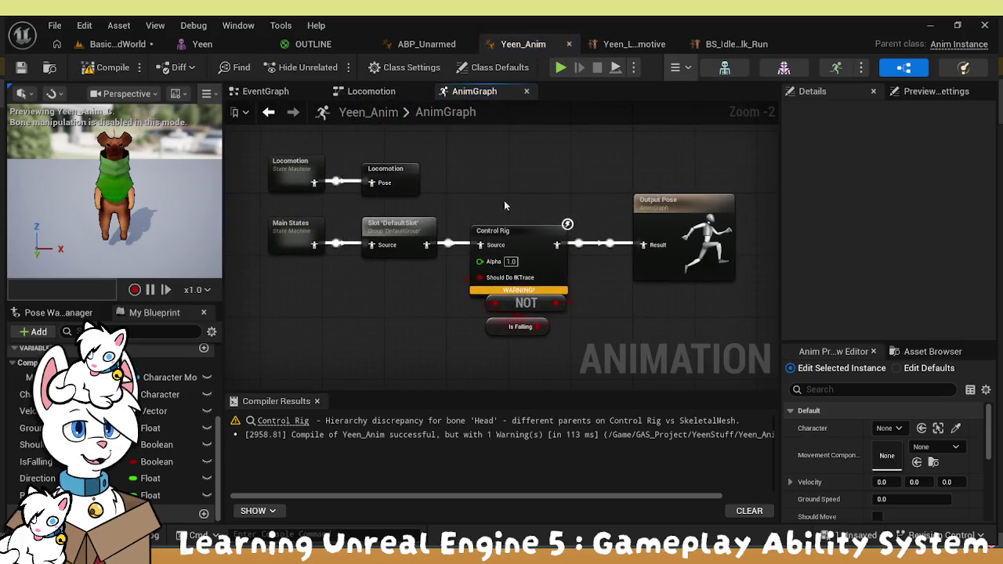
# Add a new Control Rig node after the slot and wire it into Output Pose
pyautogui.moveTo(516, 335)
pyautogui.mouseDown()
pyautogui.moveTo(470, 290)
pyautogui.moveTo(510, 306)
pyautogui.mouseUp()
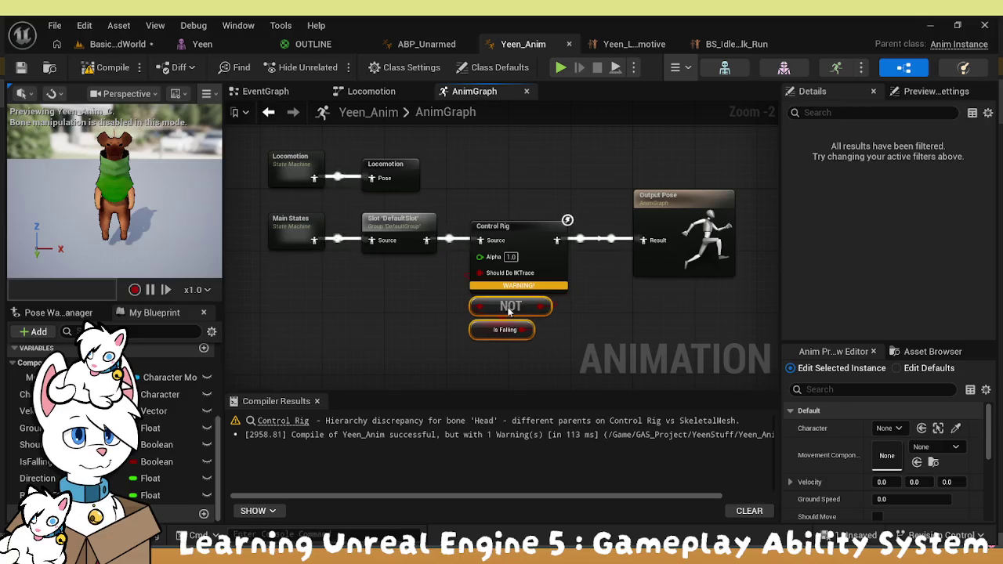
pyautogui.click(646, 320)
pyautogui.scroll(3, 516, 218)
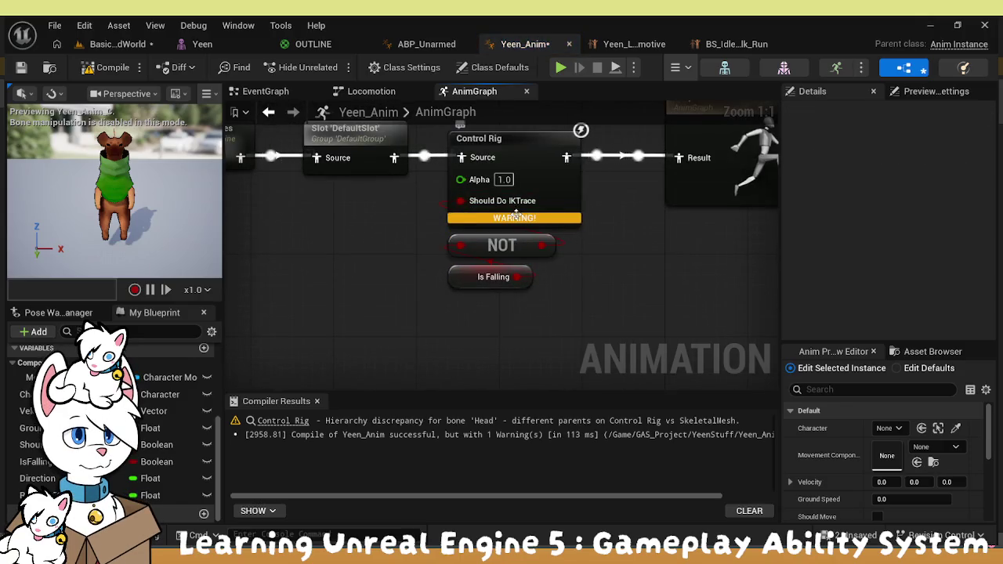
pyautogui.click(494, 141)
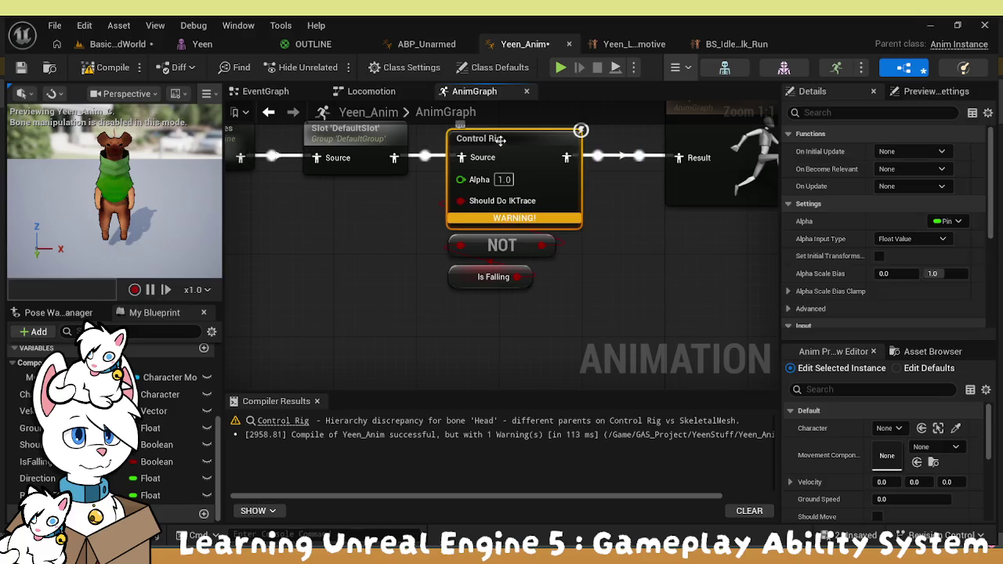
pyautogui.moveTo(499, 139)
pyautogui.mouseDown()
pyautogui.moveTo(497, 287)
pyautogui.moveTo(450, 314)
pyautogui.moveTo(426, 251)
pyautogui.moveTo(466, 247)
pyautogui.mouseUp()
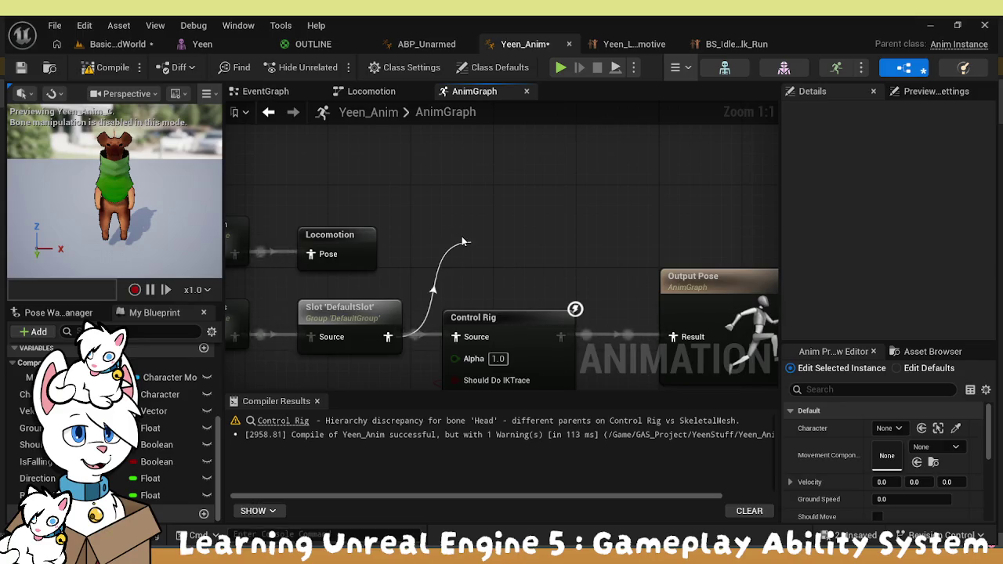
pyautogui.click(526, 493)
pyautogui.moveTo(490, 249); pyautogui.dragTo(492, 202)
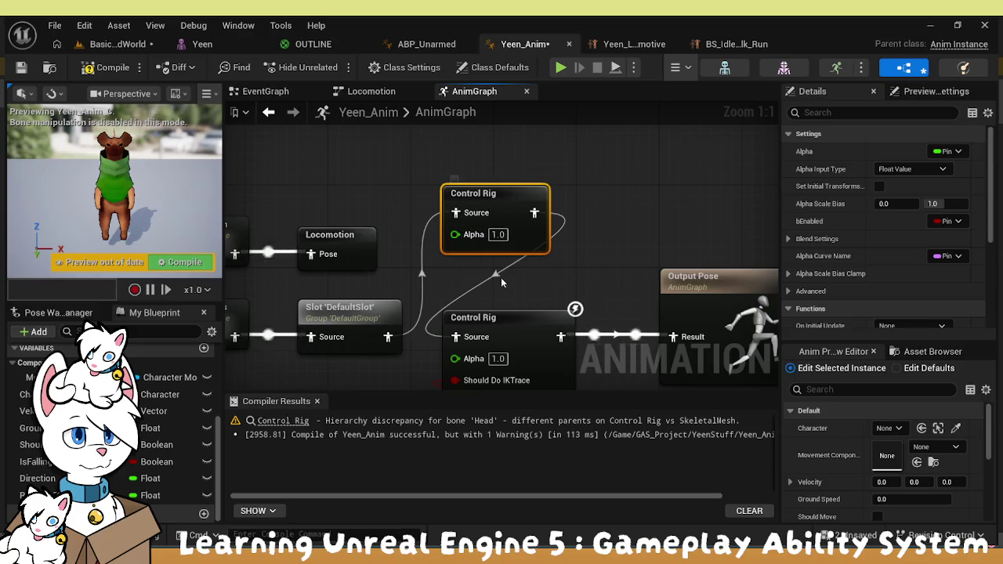
pyautogui.moveTo(533, 212); pyautogui.dragTo(674, 337)
# Delete the old Control Rig, NOT and Is Falling nodes, then save and compile
pyautogui.scroll(-2, 601, 263)
pyautogui.click(574, 309)
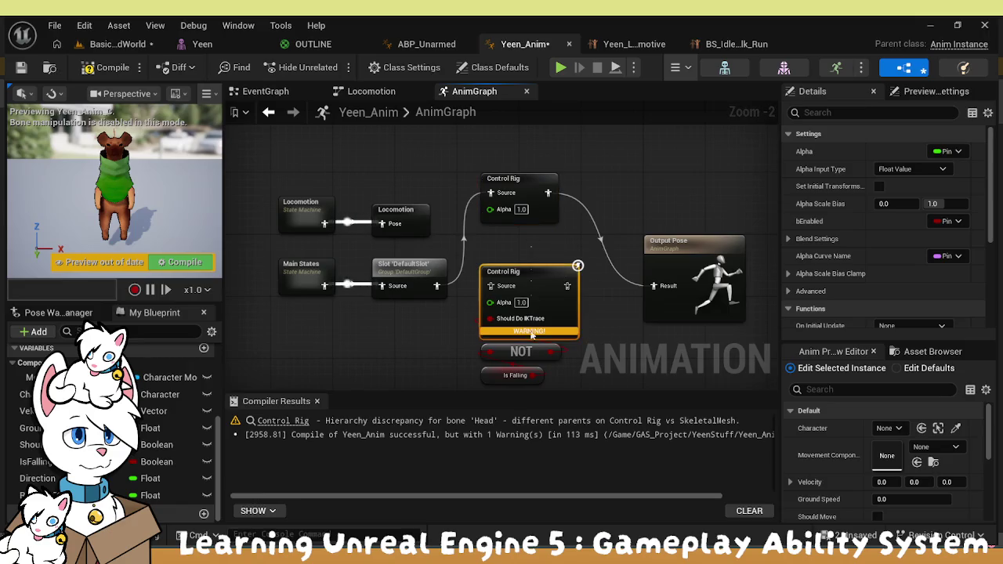
pyautogui.moveTo(517, 263); pyautogui.dragTo(529, 388)
pyautogui.press('Delete')
pyautogui.moveTo(537, 167); pyautogui.dragTo(531, 260)
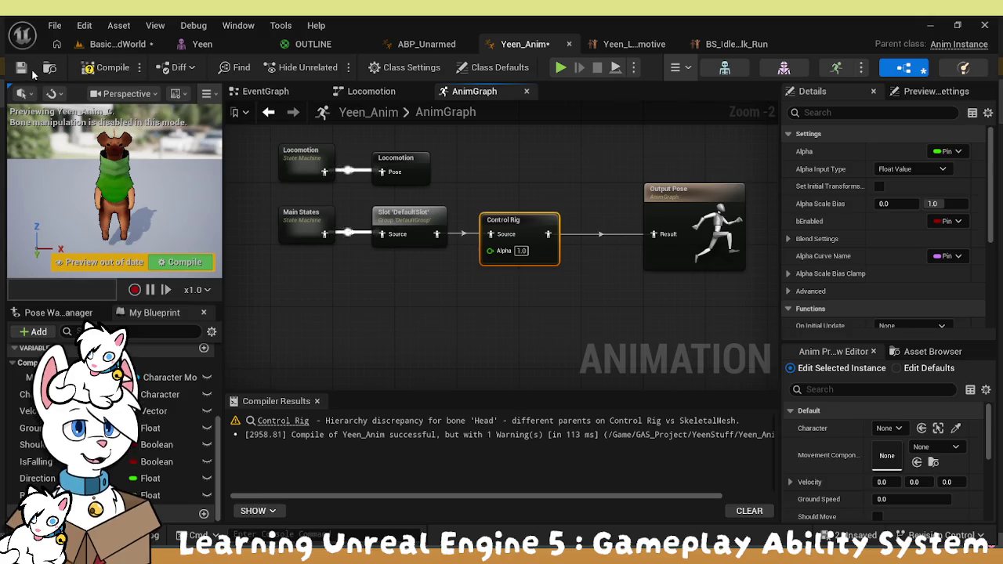
pyautogui.hotkey('ctrl', 's')
pyautogui.click(185, 262)
# Remove the erroring Control Rig, connect Slot 'DefaultSlot' directly to Output Pose, and recompile
pyautogui.moveTo(376, 270); pyautogui.dragTo(501, 339)
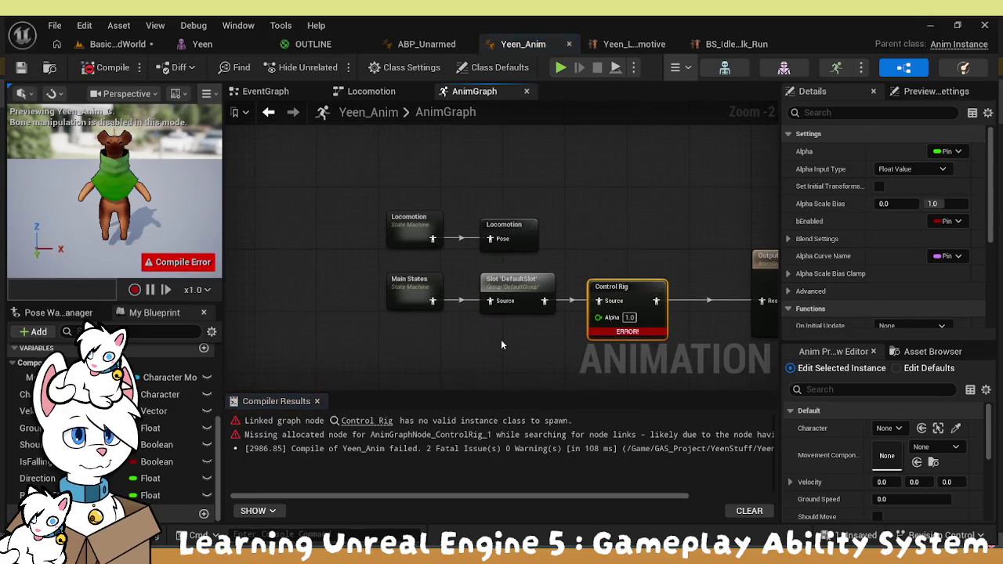
pyautogui.press('Delete')
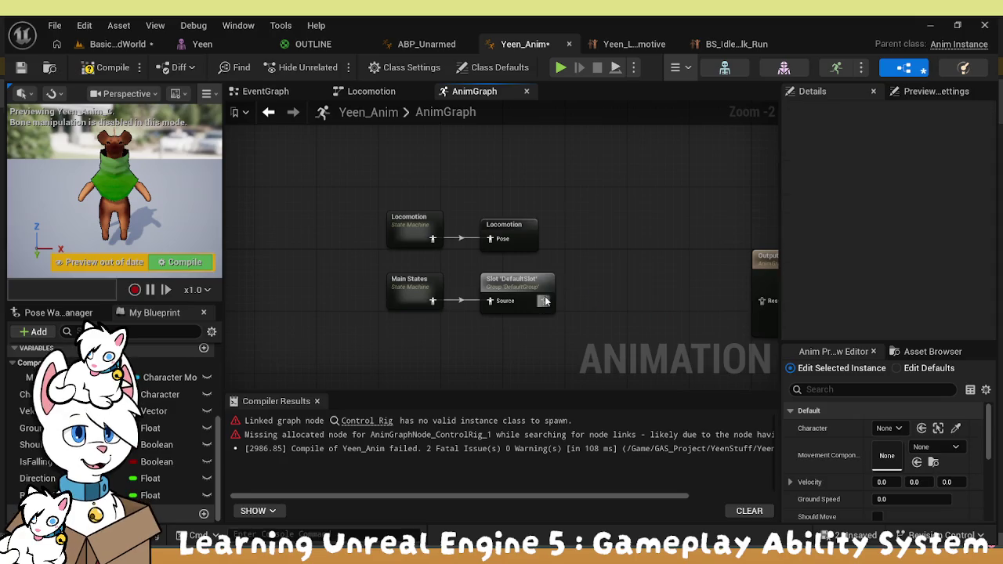
pyautogui.moveTo(739, 296); pyautogui.dragTo(715, 301)
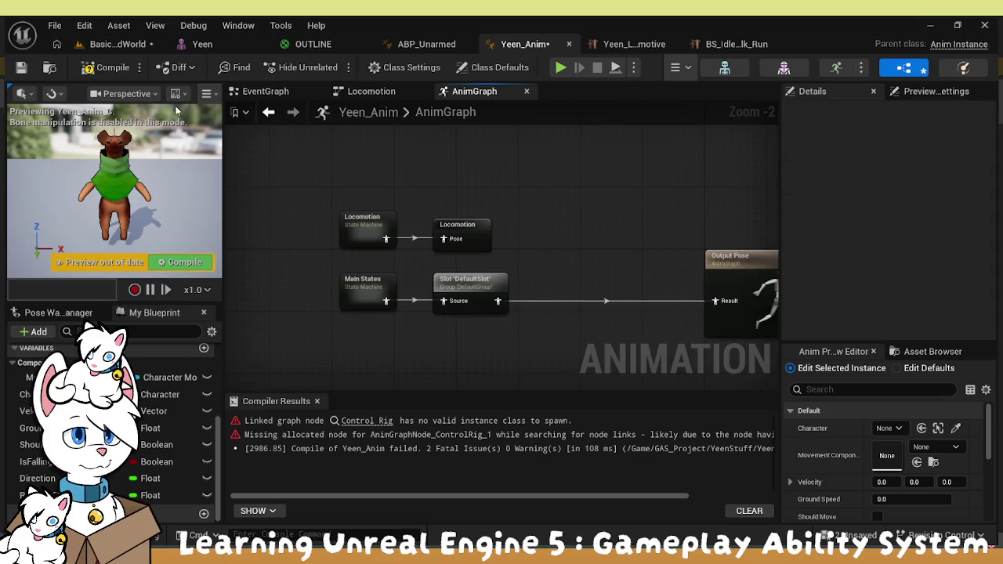
pyautogui.click(118, 69)
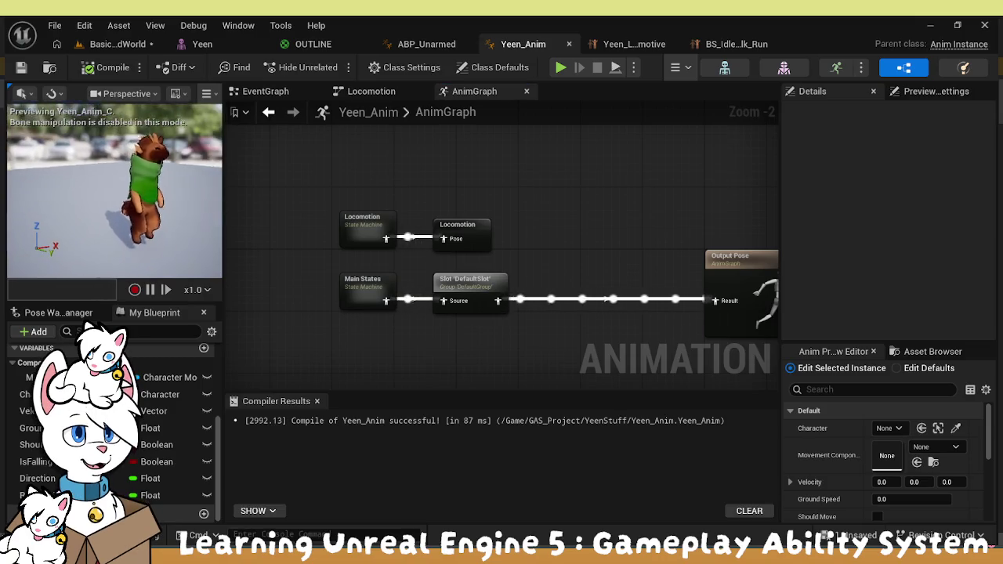
pyautogui.click(480, 226)
pyautogui.doubleClick(385, 229)
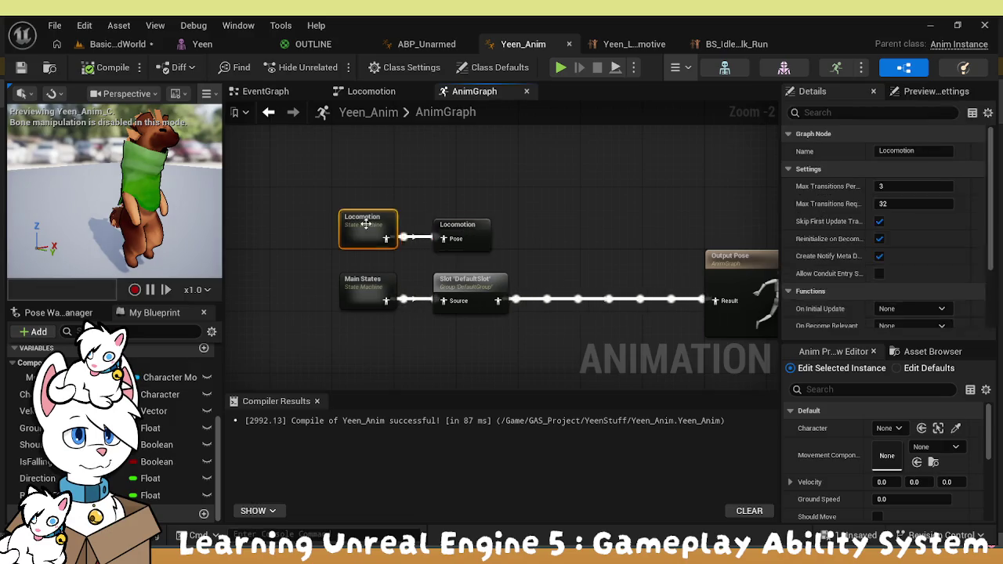
# Check the Idle state's graph and browse the project assets, then return to Locomotion
pyautogui.doubleClick(421, 239)
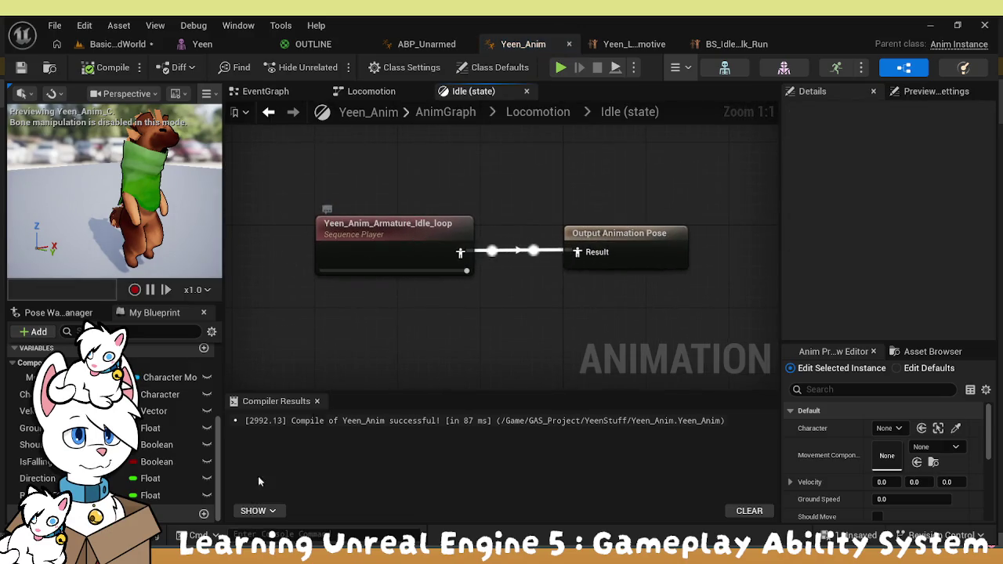
pyautogui.hotkey('ctrl', 'space')
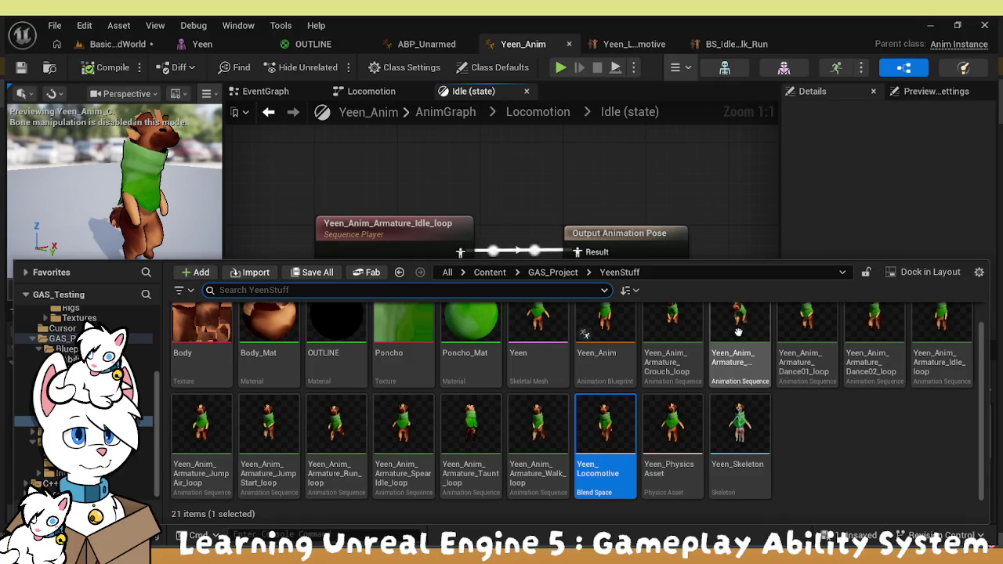
pyautogui.scroll(1, 736, 325)
pyautogui.scroll(-1, 729, 344)
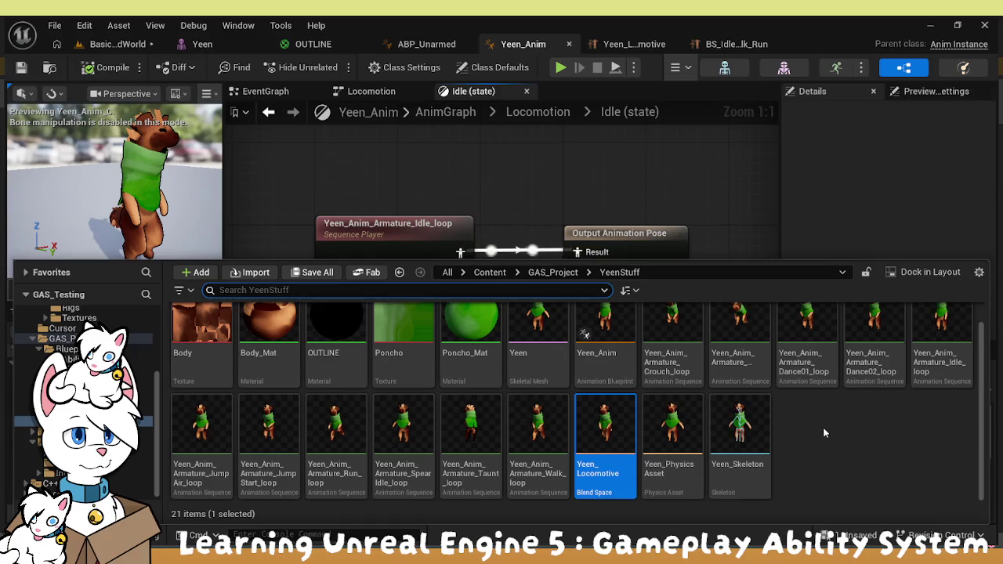
pyautogui.click(547, 147)
pyautogui.click(269, 116)
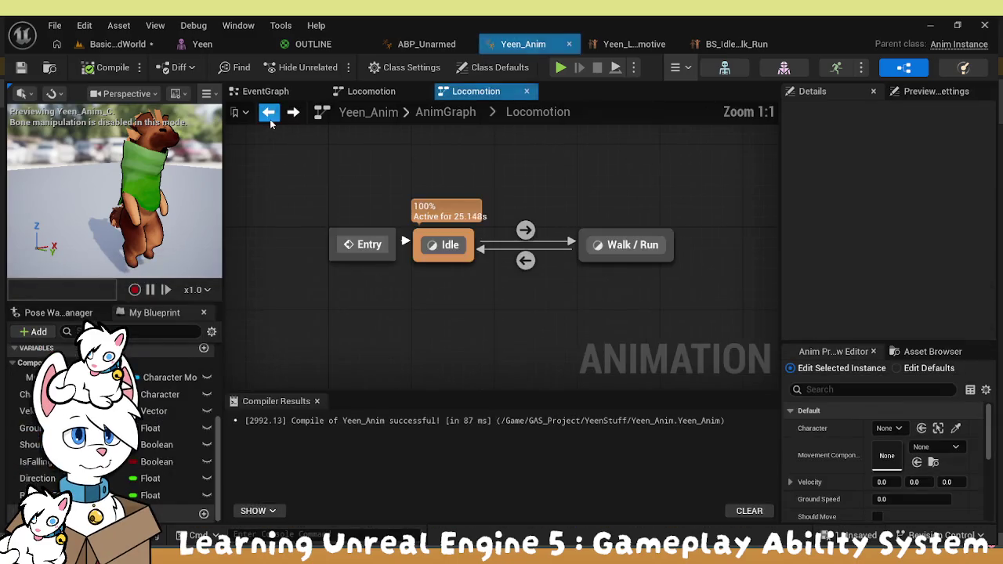
# Open Main States, inspect the Land state and project assets, and start a transition from Land
pyautogui.click(269, 114)
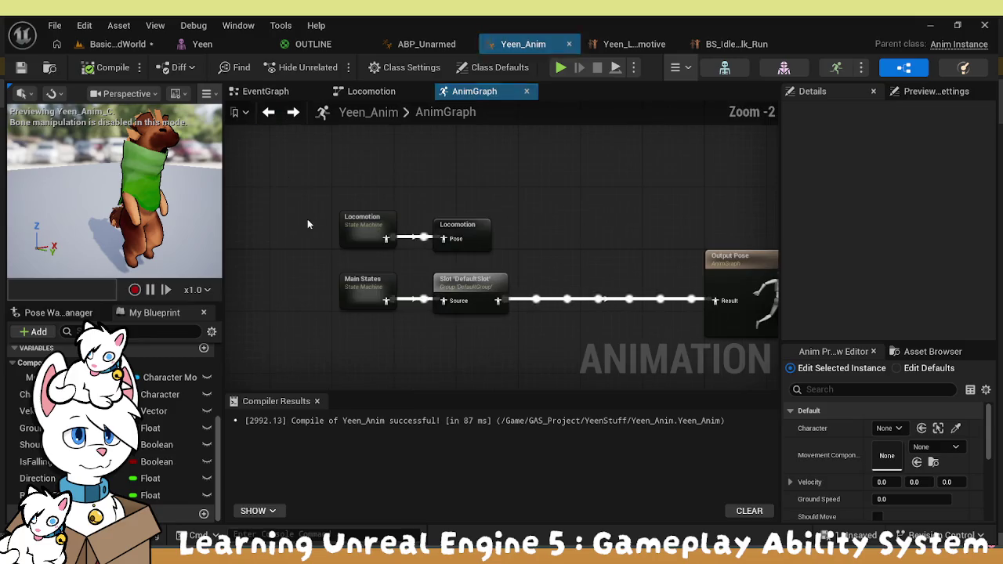
pyautogui.doubleClick(376, 293)
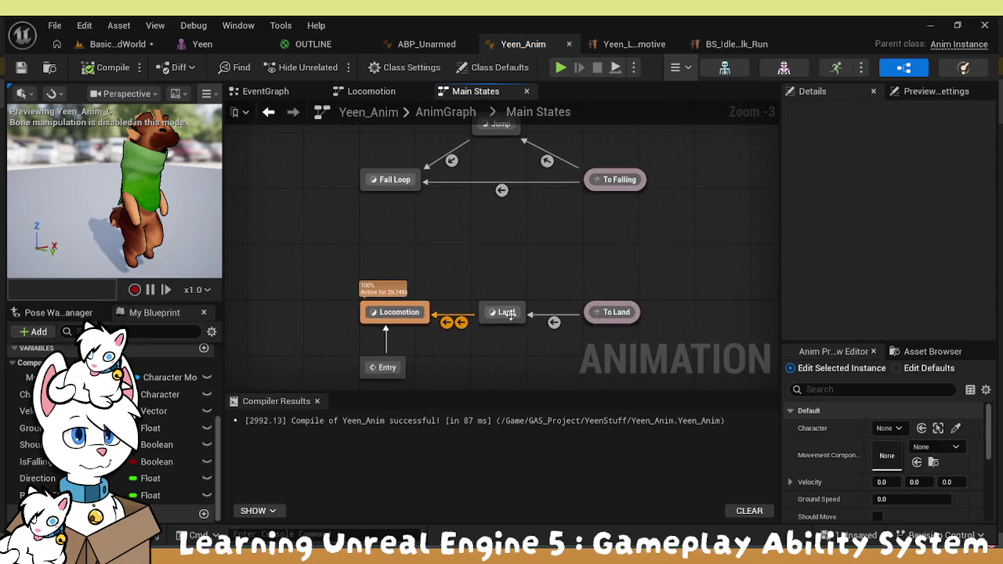
pyautogui.doubleClick(507, 311)
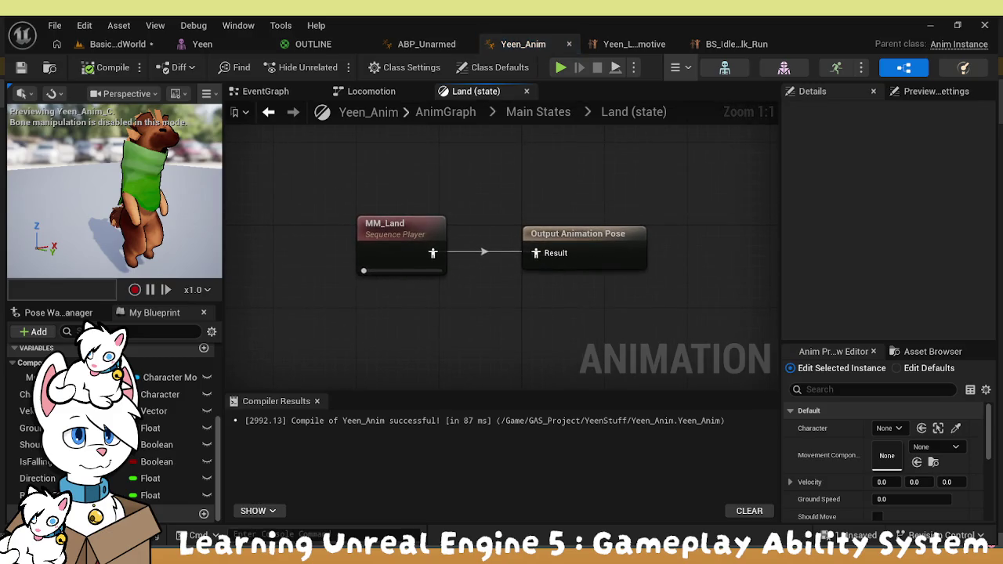
pyautogui.hotkey('ctrl', 'space')
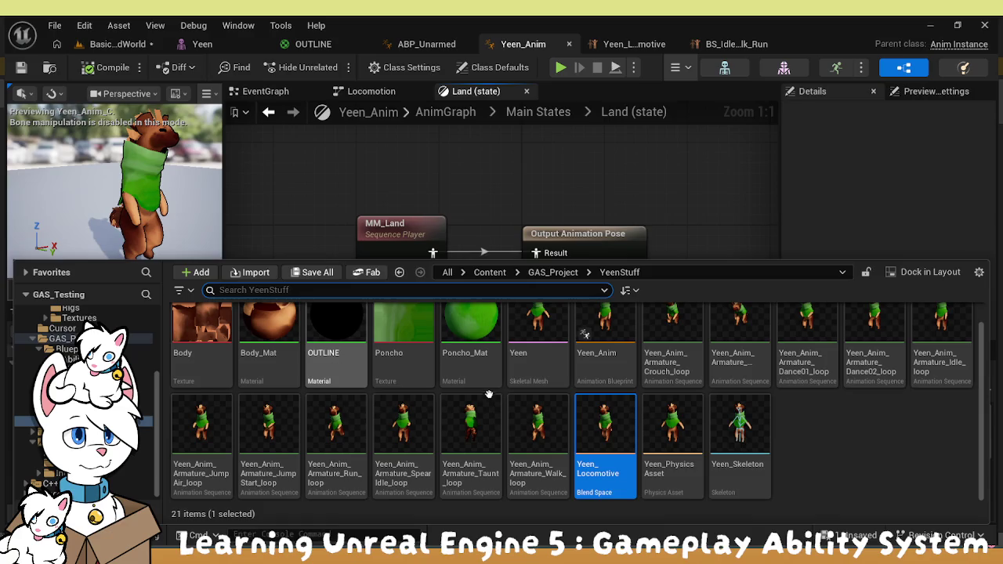
pyautogui.click(532, 156)
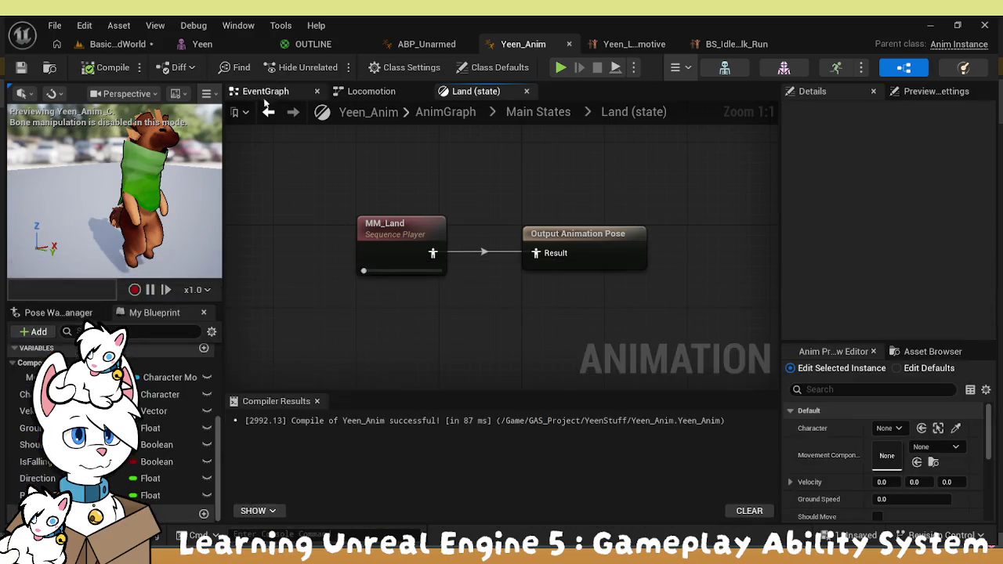
pyautogui.click(268, 111)
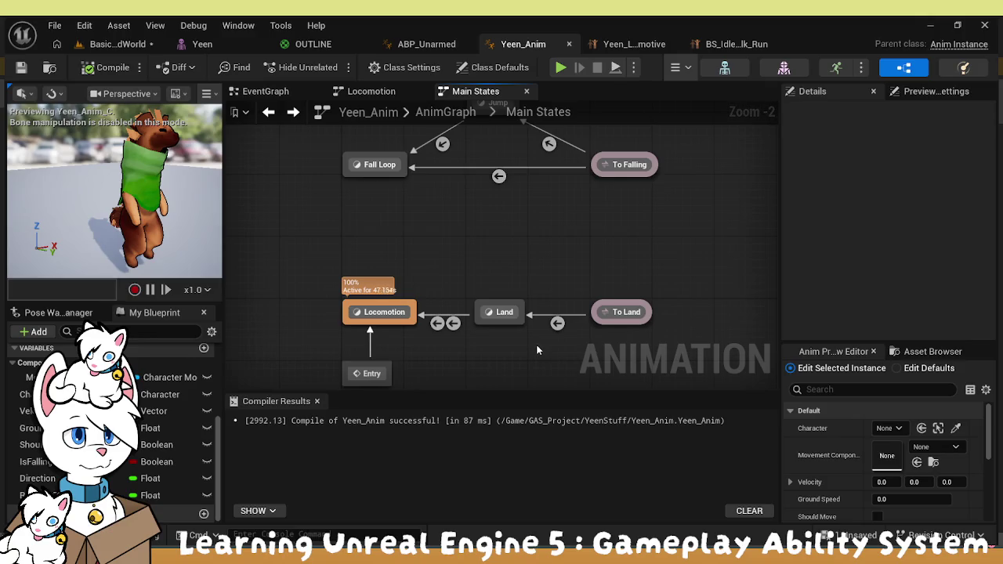
pyautogui.scroll(1, 538, 350)
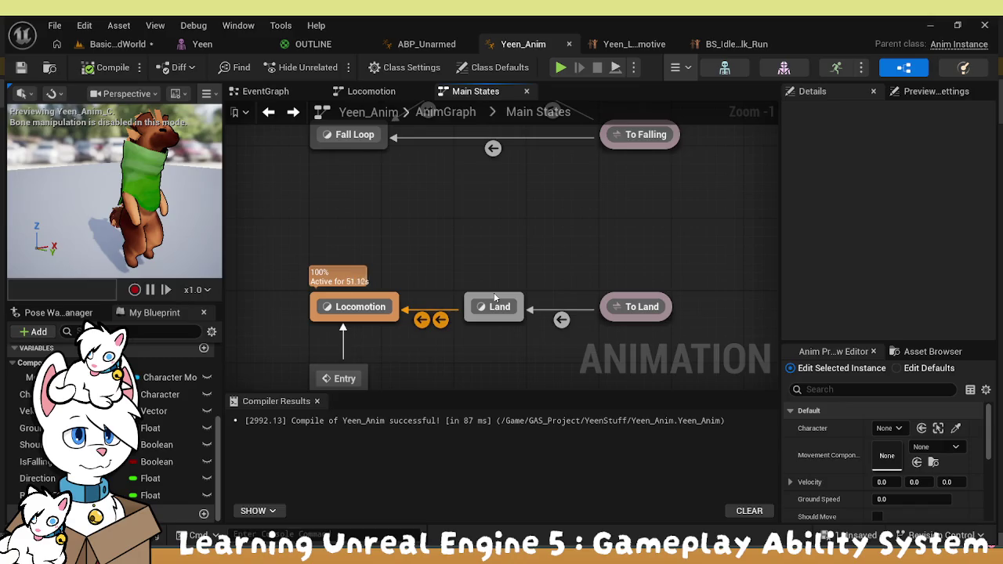
pyautogui.moveTo(498, 284); pyautogui.dragTo(506, 204)
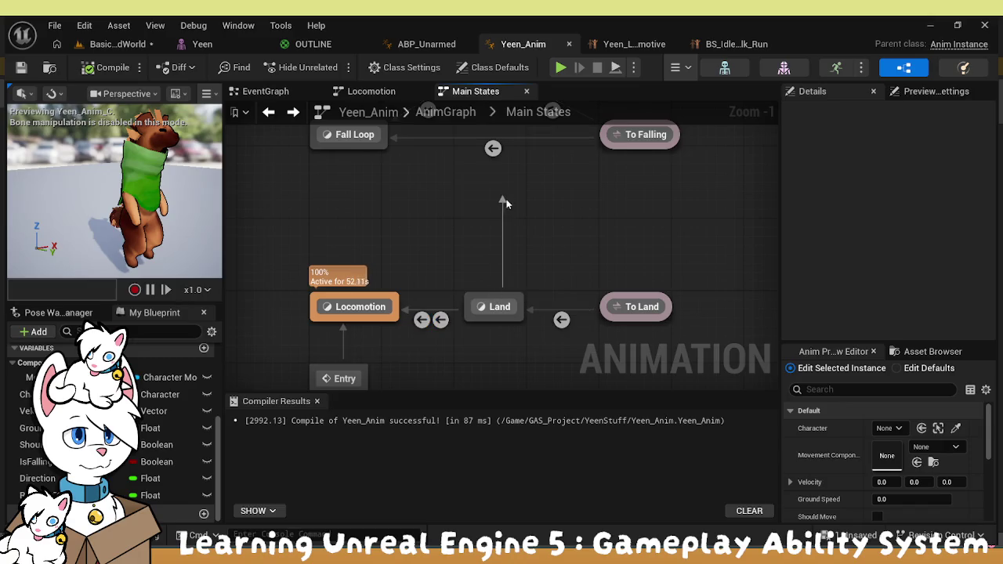
# Check the To Land and Land graphs, add a To Land to Locomotion transition, and move Land up
pyautogui.doubleClick(559, 307)
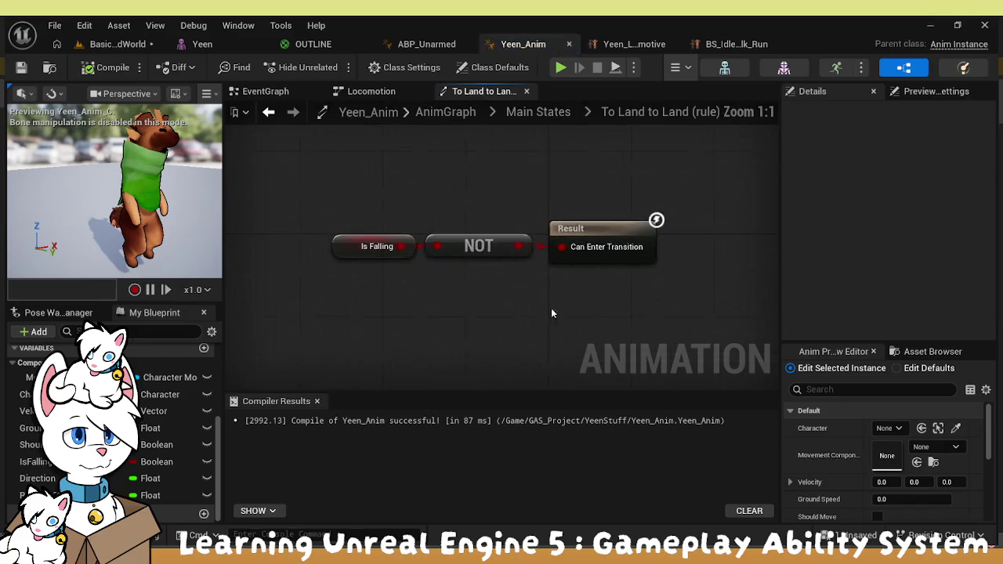
pyautogui.click(268, 113)
pyautogui.moveTo(407, 268); pyautogui.dragTo(407, 269)
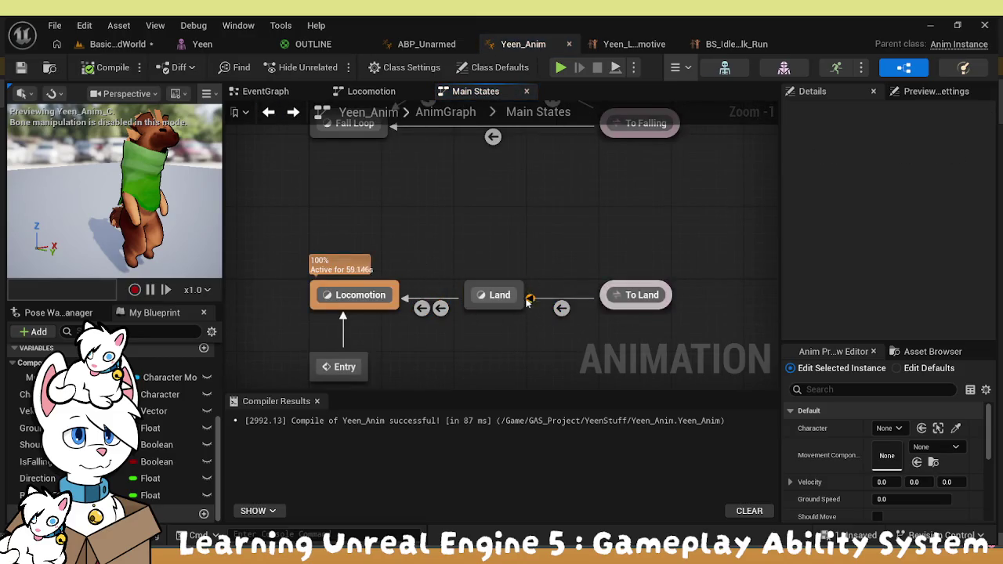
pyautogui.moveTo(602, 302)
pyautogui.mouseDown()
pyautogui.moveTo(507, 327)
pyautogui.moveTo(382, 286)
pyautogui.moveTo(393, 289)
pyautogui.mouseUp()
pyautogui.moveTo(466, 291)
pyautogui.mouseDown()
pyautogui.moveTo(471, 245)
pyautogui.moveTo(456, 218)
pyautogui.mouseUp()
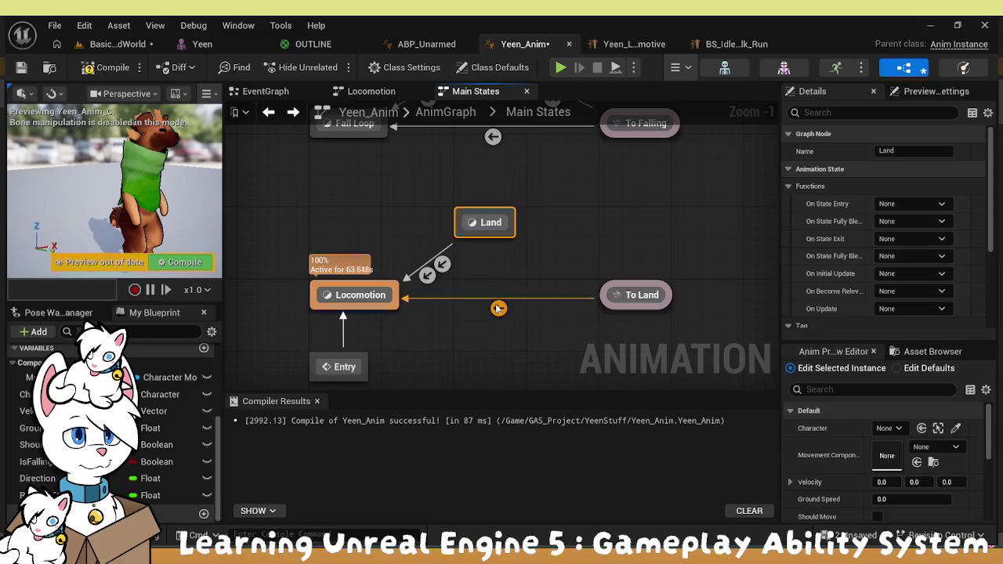
pyautogui.doubleClick(480, 221)
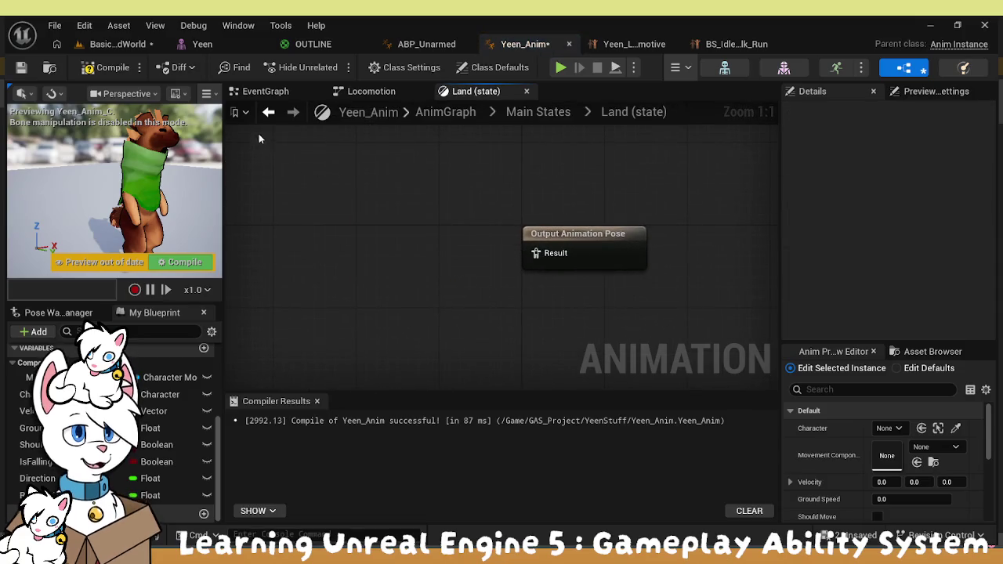
pyautogui.click(268, 114)
# Save and compile the Yeen_Anim animation blueprint
pyautogui.hotkey('ctrl', 's')
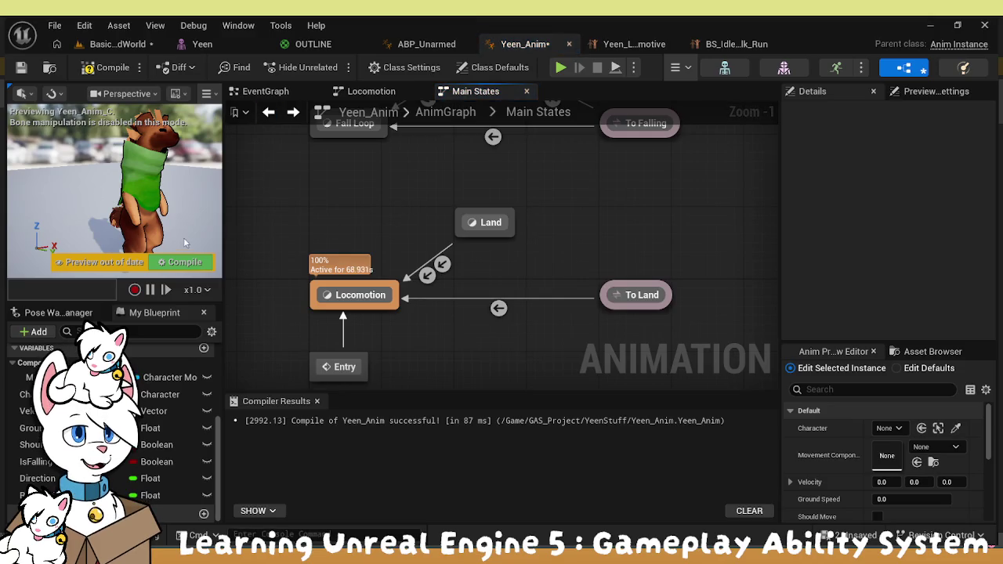
pyautogui.click(178, 267)
pyautogui.moveTo(450, 196); pyautogui.dragTo(473, 308)
# In the Jump state, replace MM_Jump with Yeen_Anim_Armature_JumpStart_loop feeding Output Animation Pose
pyautogui.doubleClick(504, 156)
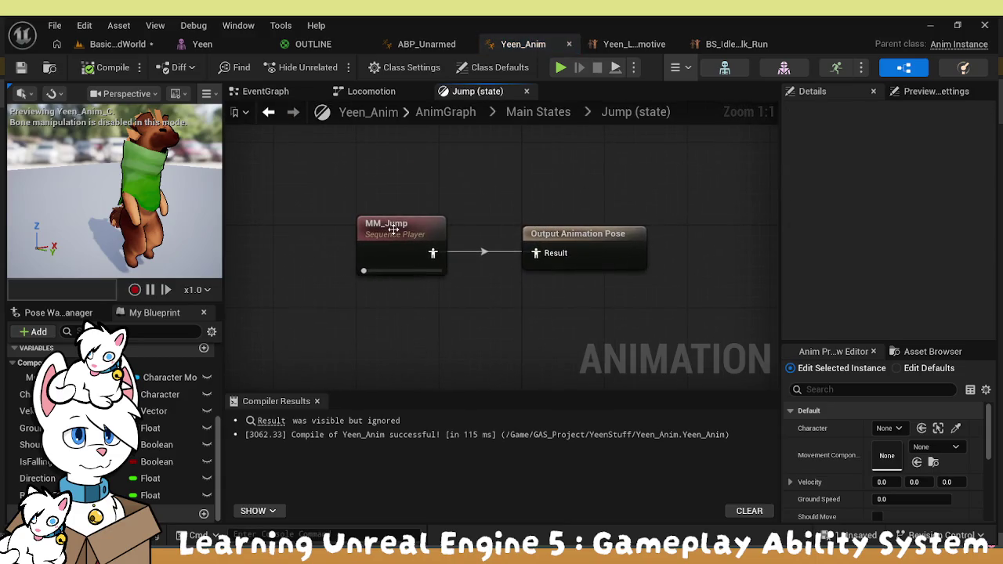
pyautogui.hotkey('ctrl', 'space')
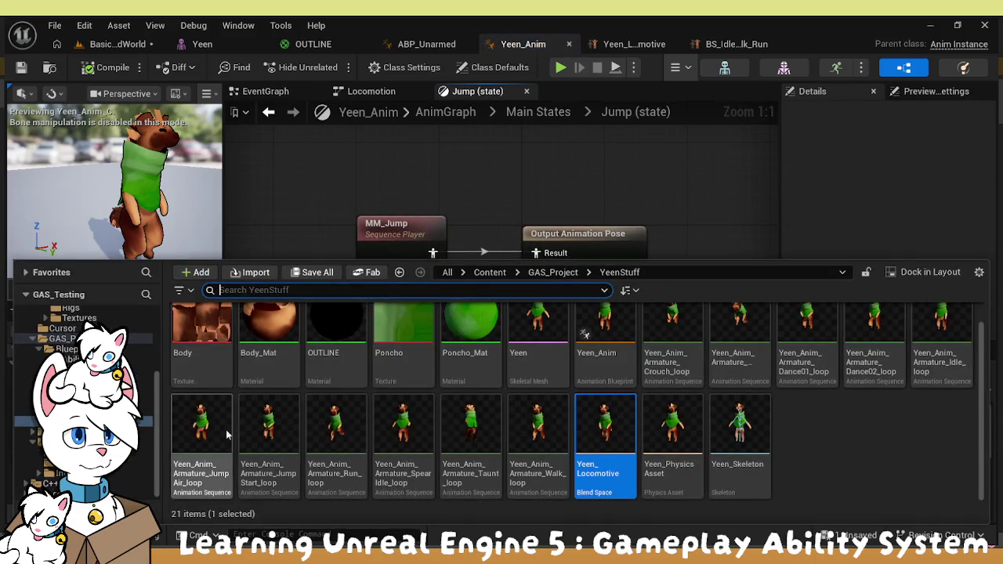
pyautogui.moveTo(276, 431); pyautogui.dragTo(357, 156)
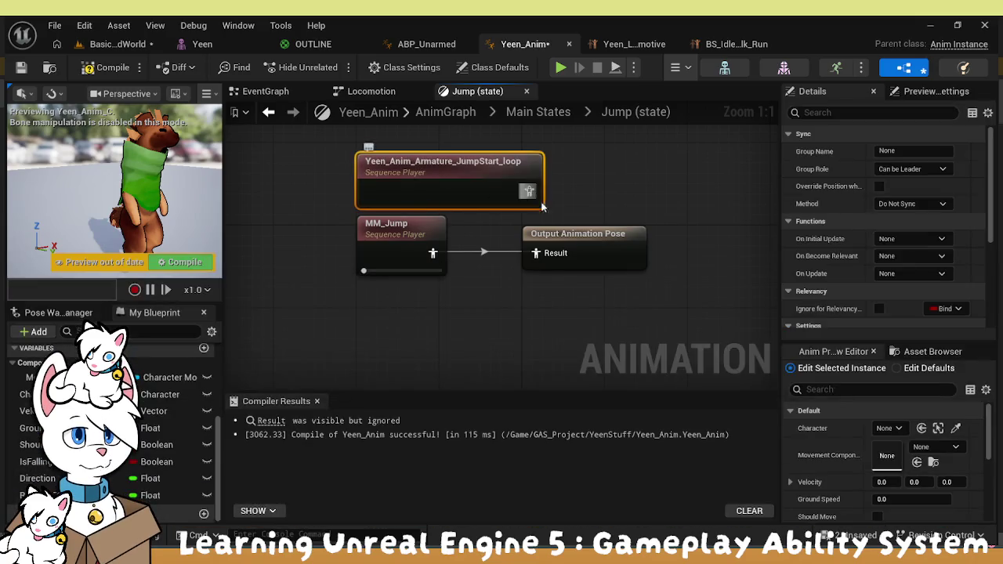
pyautogui.moveTo(529, 191); pyautogui.dragTo(542, 263)
pyautogui.moveTo(473, 195)
pyautogui.mouseDown()
pyautogui.moveTo(428, 184)
pyautogui.moveTo(452, 192)
pyautogui.mouseUp()
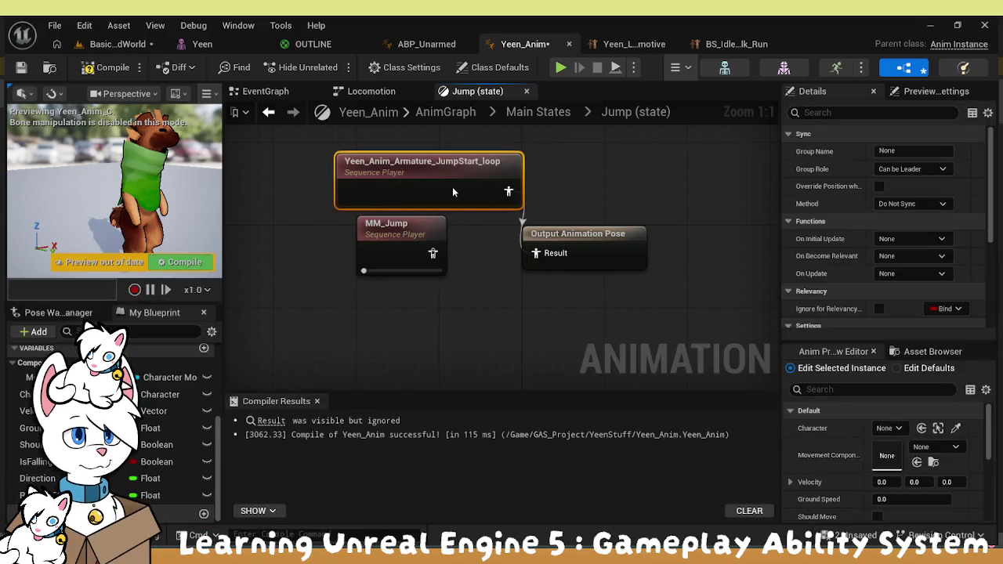
pyautogui.click(400, 247)
pyautogui.press('Delete')
pyautogui.click(506, 111)
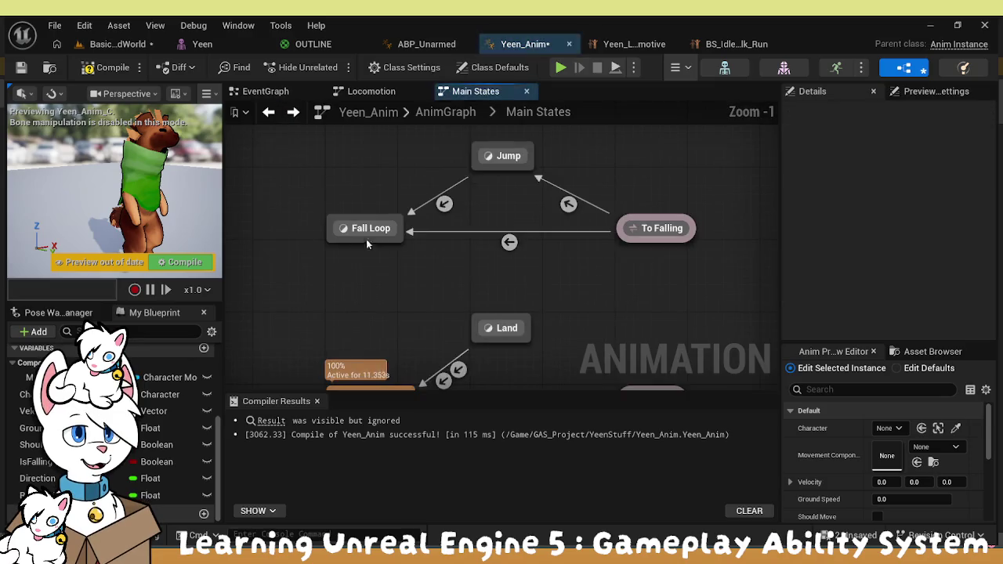
# In Fall Loop, replace MM_Fall_Loop with Yeen_Anim_Armature_JumpAir_loop, then recompile Yeen_Anim
pyautogui.click(370, 235)
pyautogui.doubleClick(371, 235)
pyautogui.hotkey('ctrl', 'space')
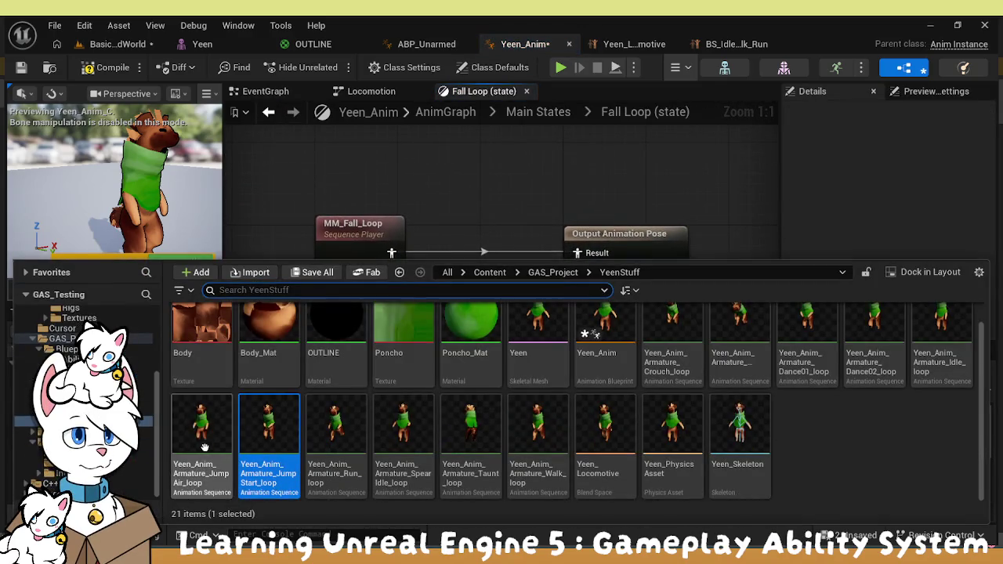
pyautogui.moveTo(202, 446); pyautogui.dragTo(463, 186)
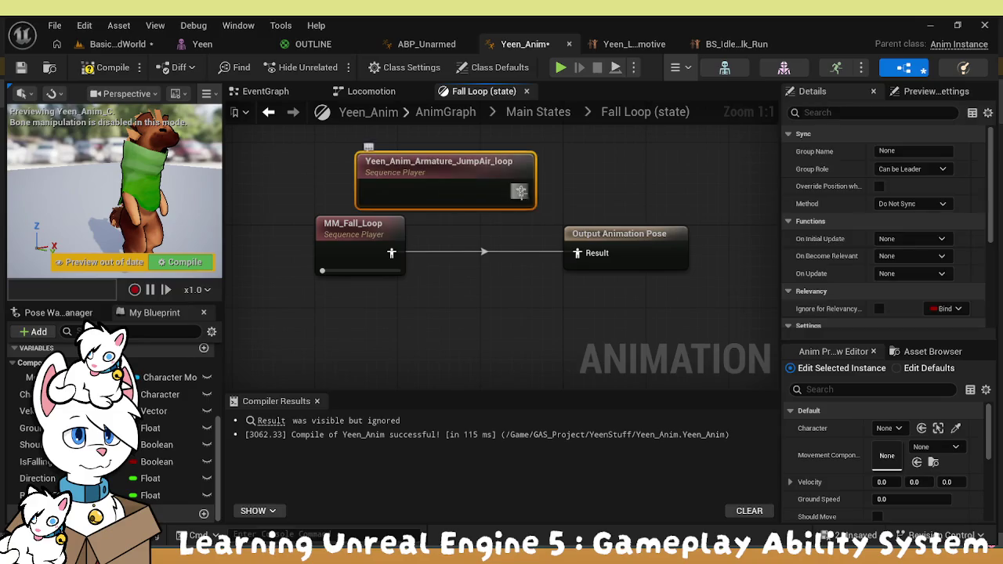
pyautogui.click(356, 235)
pyautogui.press('Delete')
pyautogui.click(268, 112)
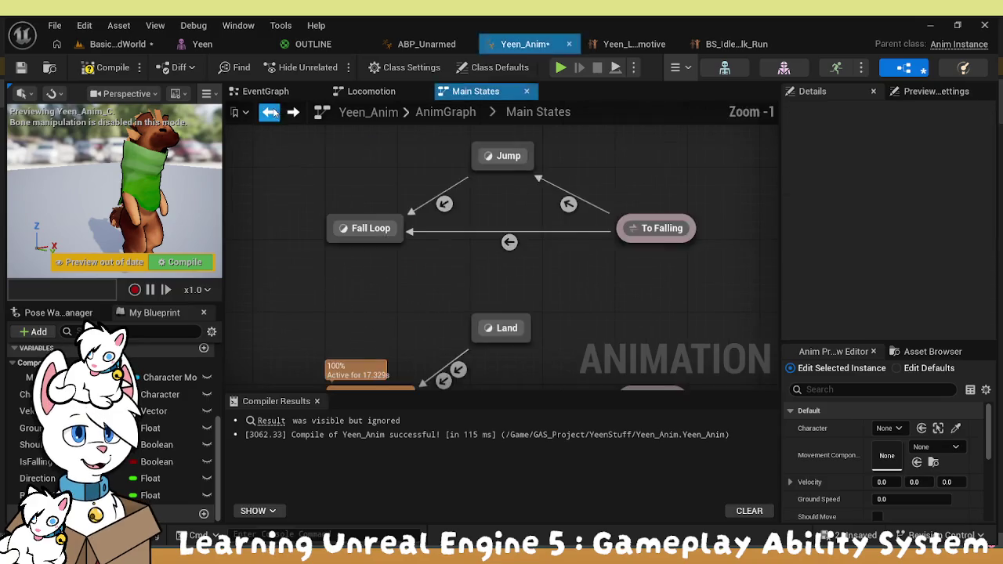
pyautogui.moveTo(643, 286); pyautogui.dragTo(596, 180)
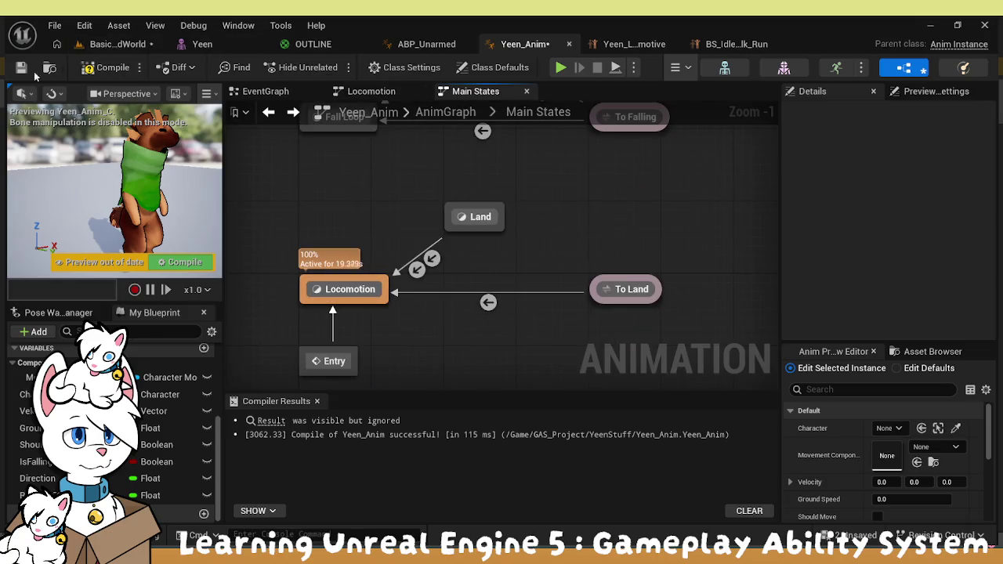
pyautogui.click(196, 265)
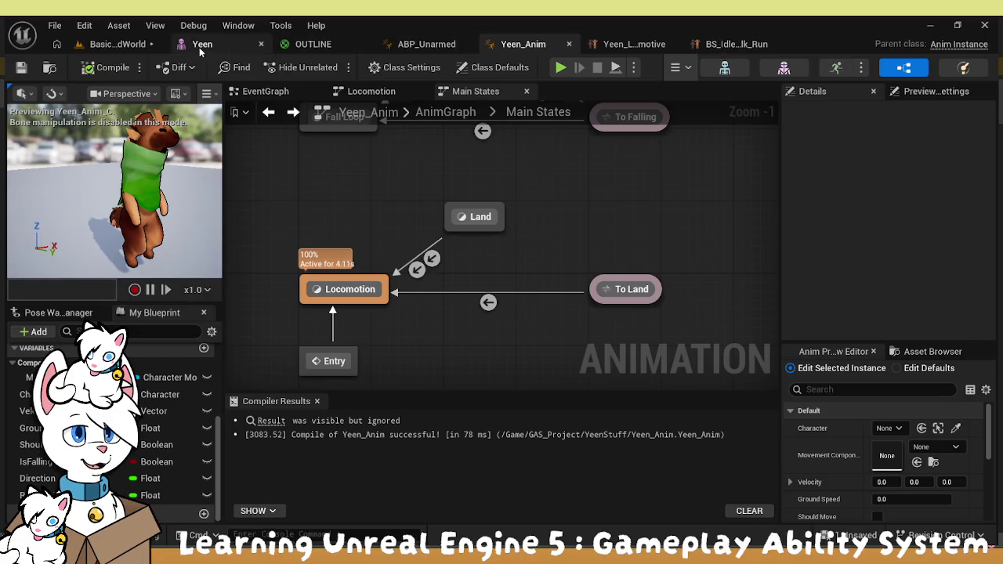
# Save the Basic_GridWorld level and open BP_TopDownCharacter from the Content Drawer
pyautogui.click(118, 44)
pyautogui.hotkey('ctrl', 's')
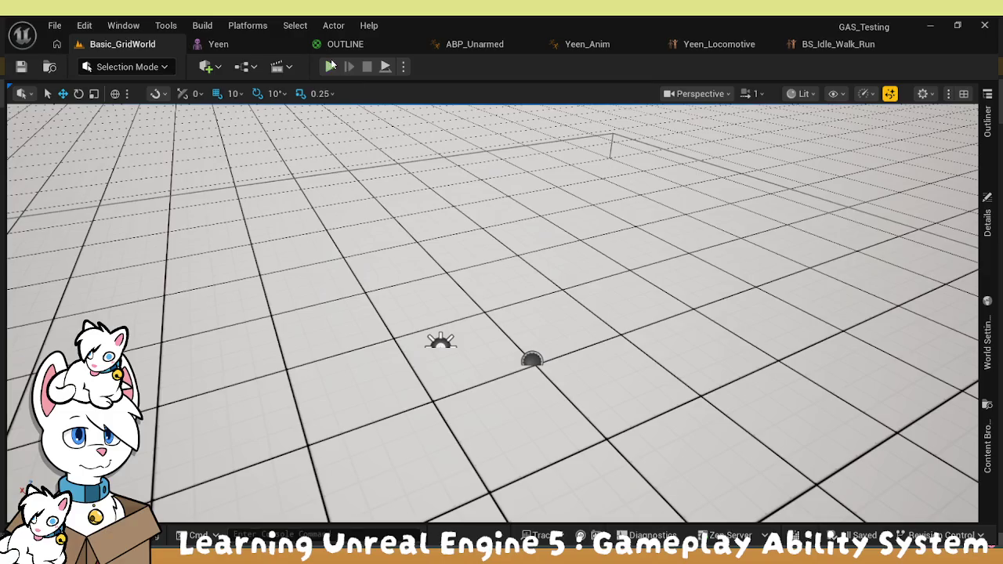
pyautogui.hotkey('ctrl', 'space')
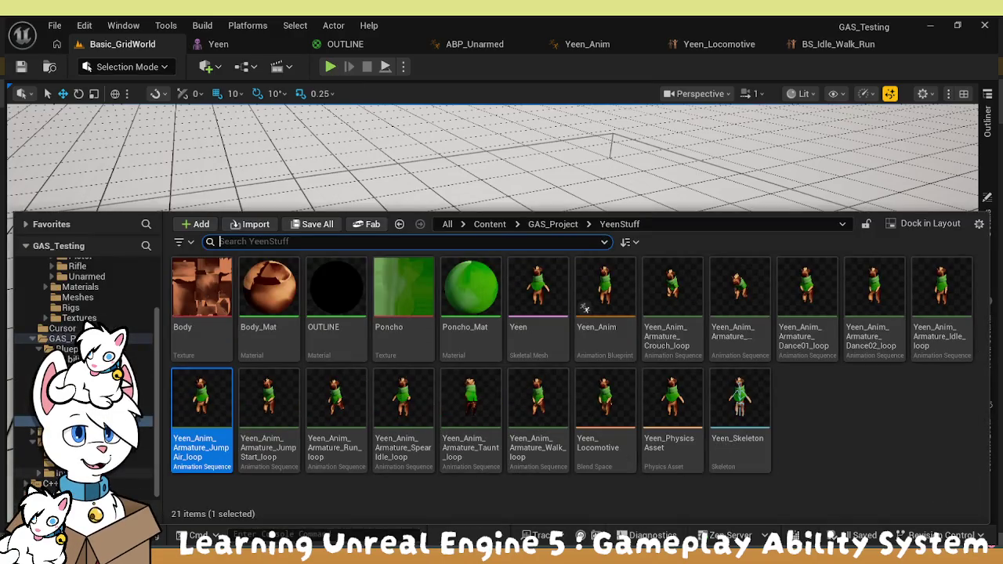
pyautogui.click(141, 451)
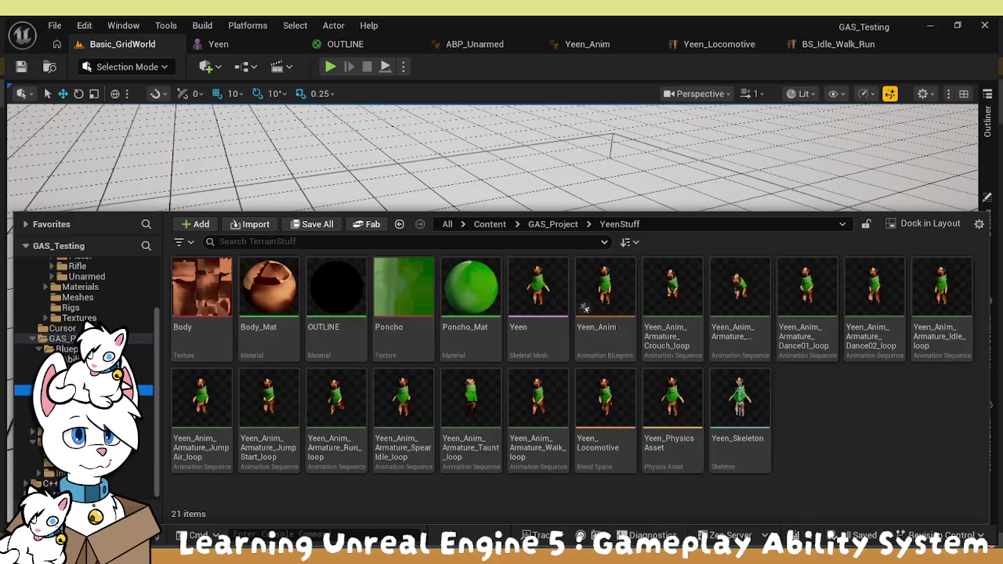
pyautogui.click(70, 473)
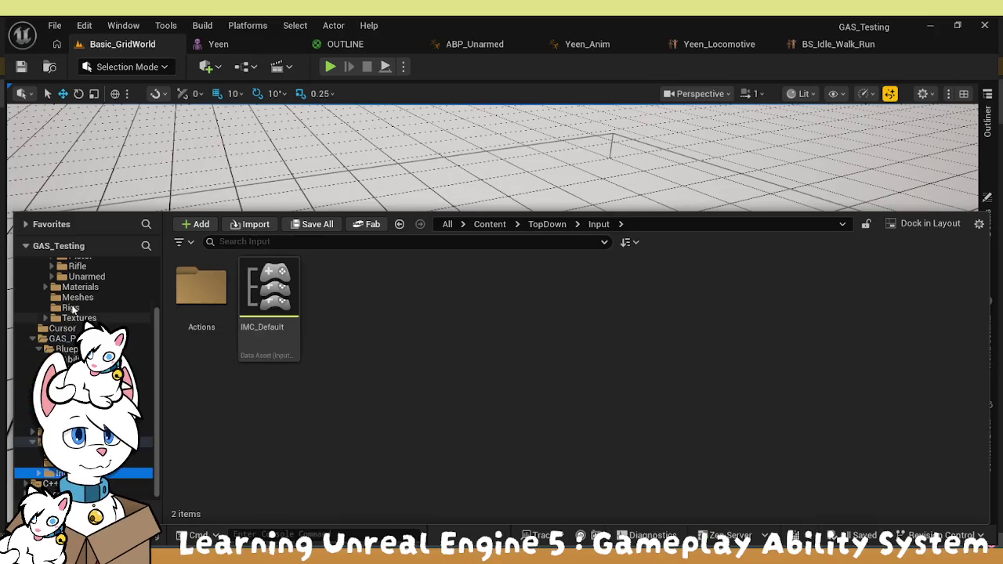
pyautogui.scroll(3, 78, 312)
pyautogui.scroll(-3, 78, 312)
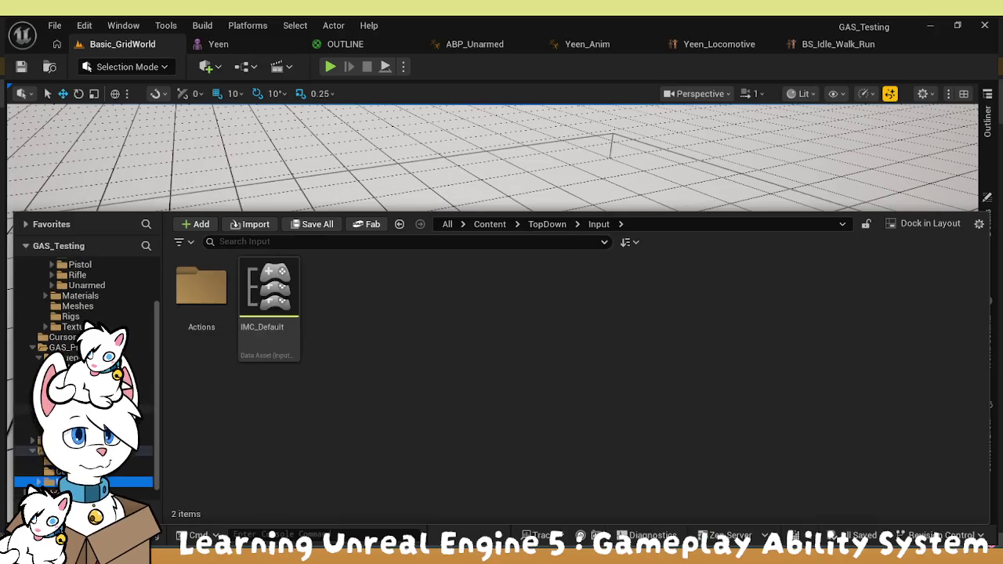
pyautogui.click(31, 456)
pyautogui.doubleClick(197, 302)
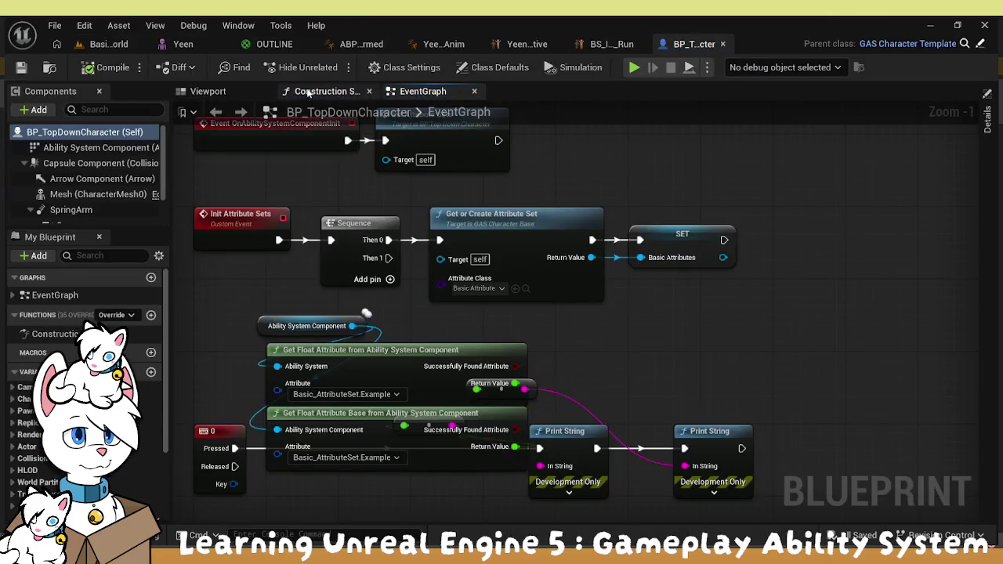
# Give BP_TopDownCharacter's Mesh the Yeen skeletal mesh and Yeen_Anim class, then return to Basic_GridWorld
pyautogui.scroll(-1, 112, 197)
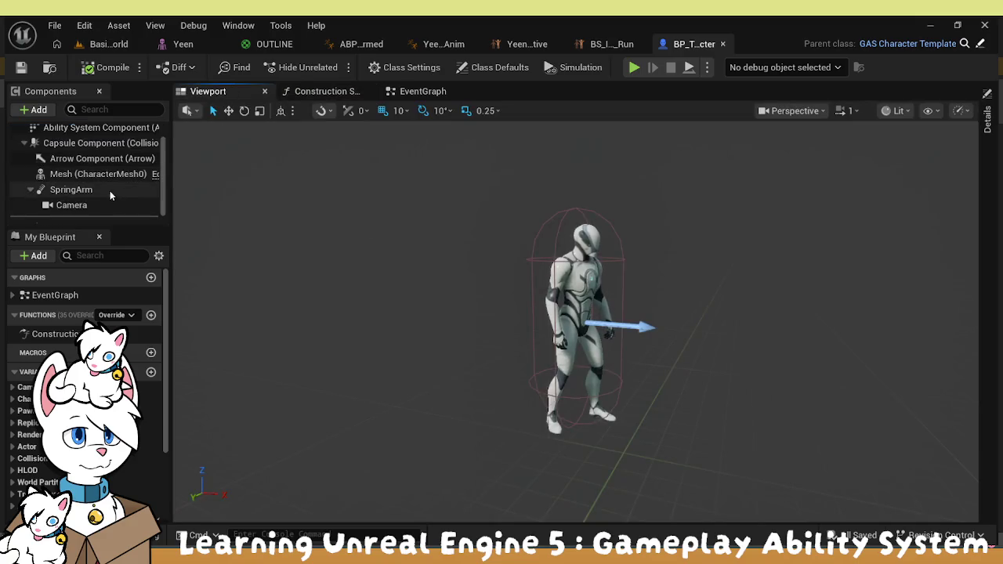
pyautogui.click(94, 174)
pyautogui.click(988, 119)
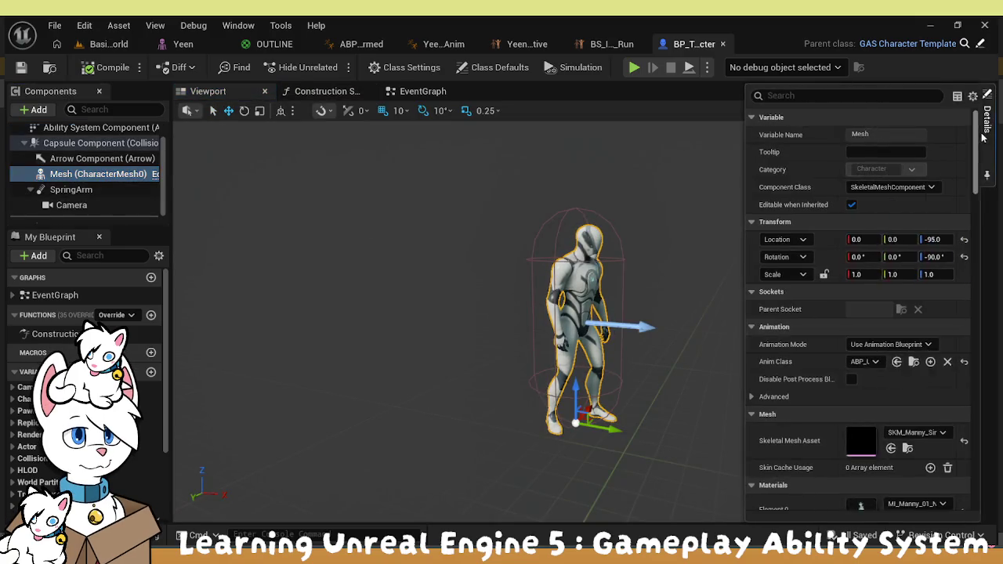
pyautogui.scroll(-2, 916, 366)
pyautogui.click(892, 386)
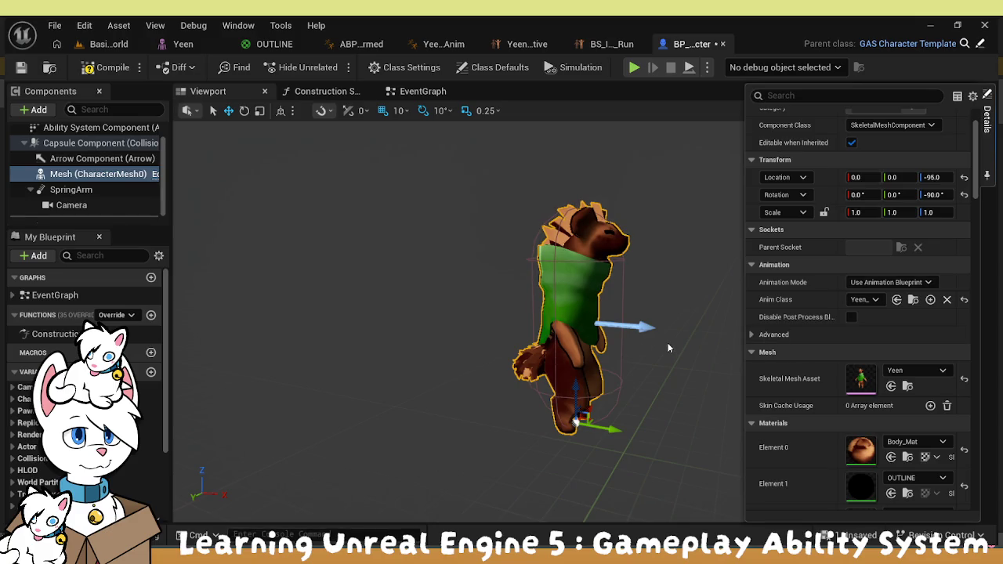
pyautogui.click(108, 45)
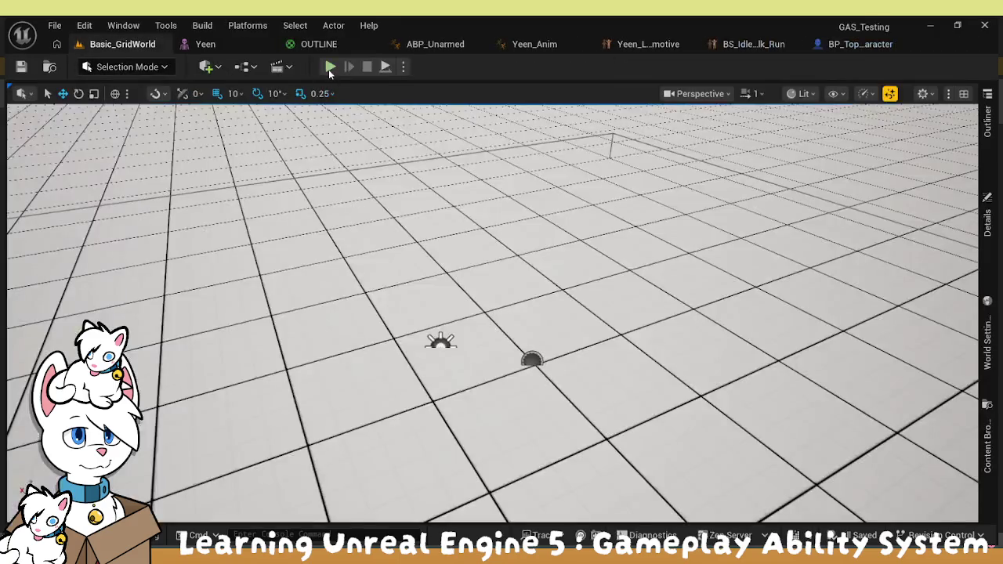
# Play Basic_GridWorld, make the Yeen character jump, and walk it to several spots on the grid
pyautogui.click(329, 69)
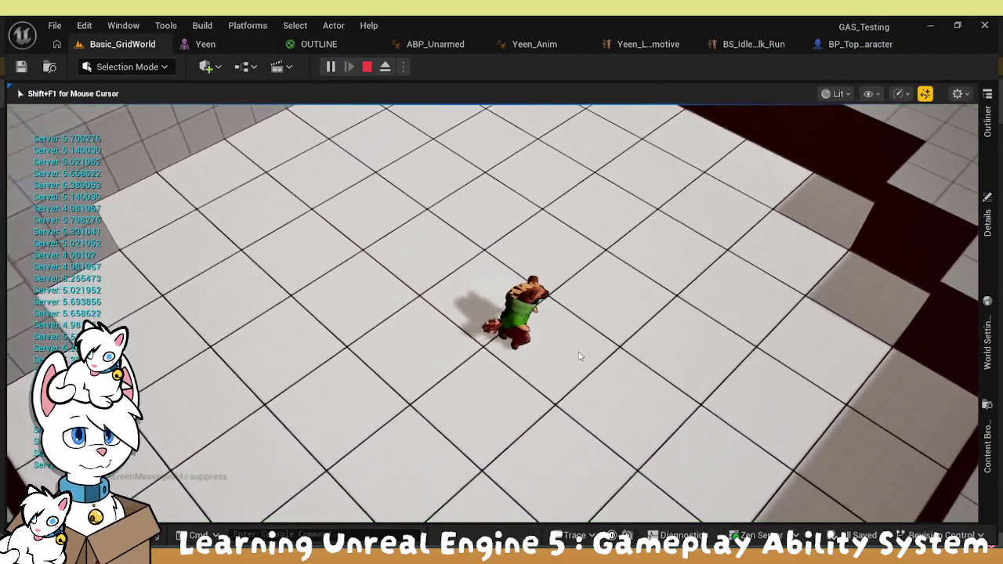
pyautogui.press('space')
pyautogui.press('space')
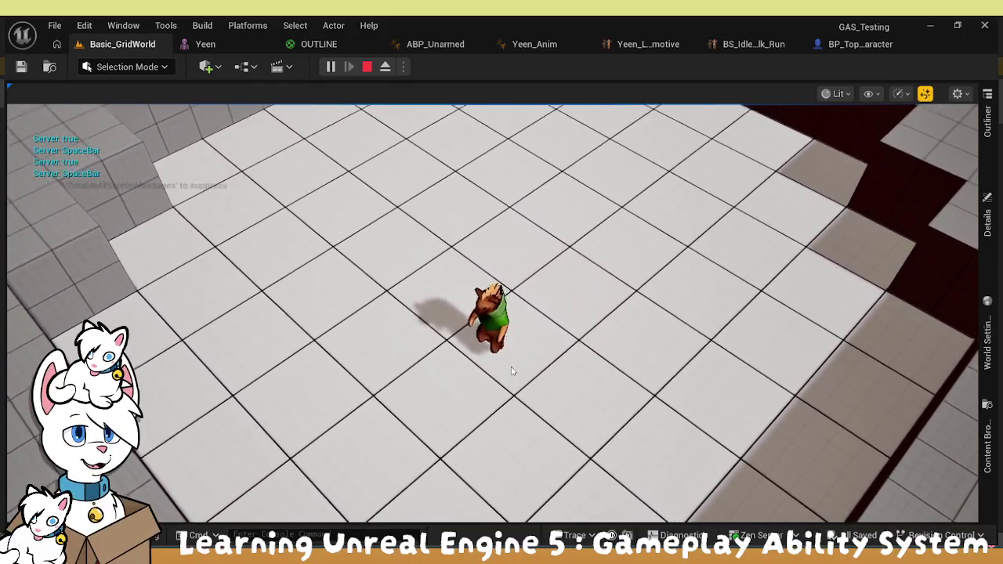
pyautogui.click(510, 371)
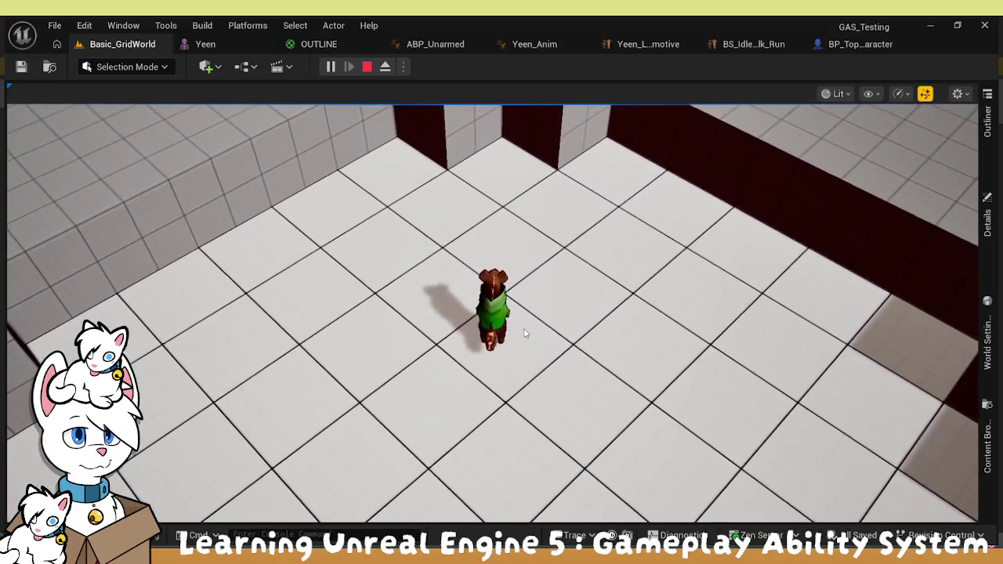
pyautogui.click(497, 348)
pyautogui.moveTo(455, 376)
pyautogui.mouseDown()
pyautogui.moveTo(376, 451)
pyautogui.moveTo(620, 463)
pyautogui.moveTo(761, 399)
pyautogui.moveTo(803, 269)
pyautogui.moveTo(670, 191)
pyautogui.moveTo(437, 195)
pyautogui.moveTo(415, 319)
pyautogui.moveTo(424, 318)
pyautogui.moveTo(404, 298)
pyautogui.moveTo(470, 361)
pyautogui.moveTo(458, 321)
pyautogui.moveTo(549, 395)
pyautogui.moveTo(733, 410)
pyautogui.moveTo(228, 414)
pyautogui.moveTo(667, 352)
pyautogui.moveTo(198, 277)
pyautogui.moveTo(259, 330)
pyautogui.moveTo(392, 344)
pyautogui.moveTo(533, 298)
pyautogui.moveTo(627, 224)
pyautogui.moveTo(519, 353)
pyautogui.moveTo(524, 343)
pyautogui.moveTo(502, 349)
pyautogui.mouseUp()
pyautogui.click(486, 353)
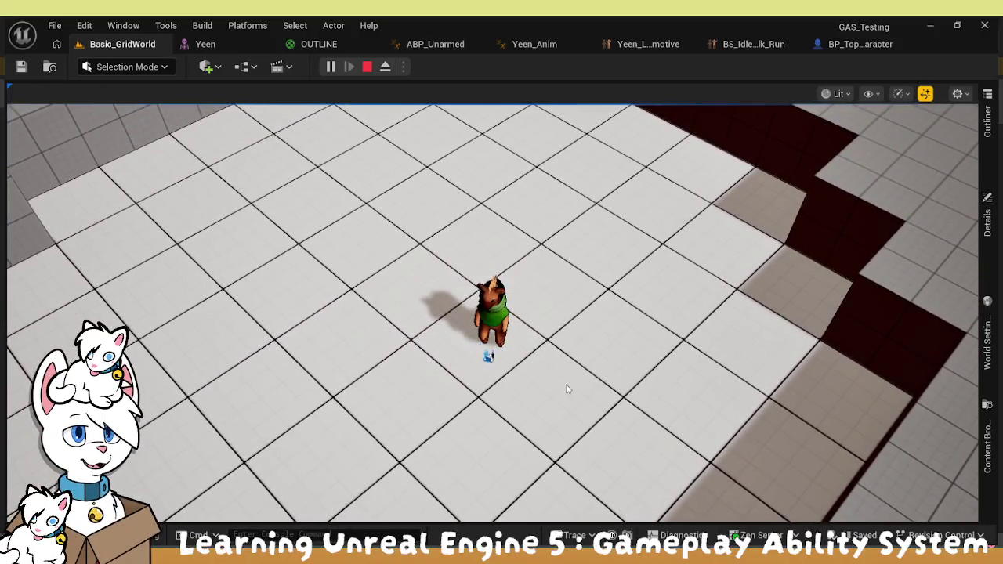